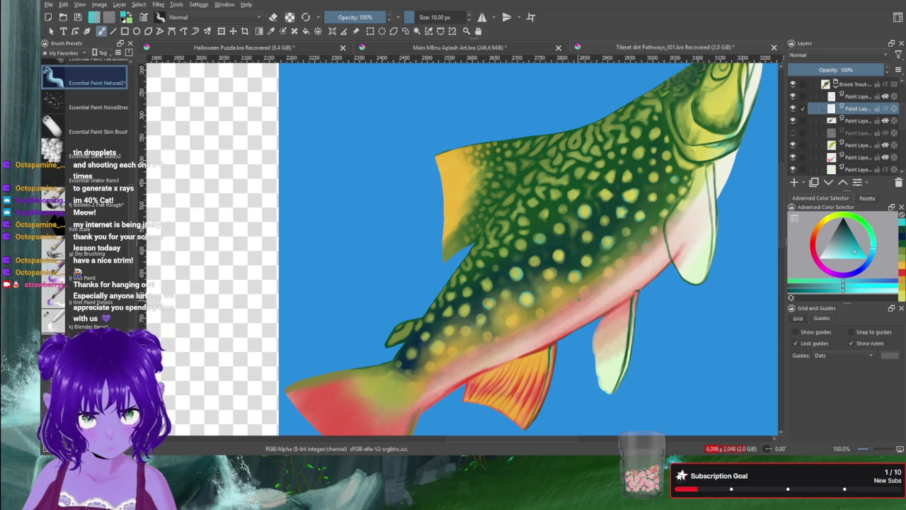
Step: Pick red and dot the pale flank spots, then pan to show the reference sheet
left_click(813, 249)
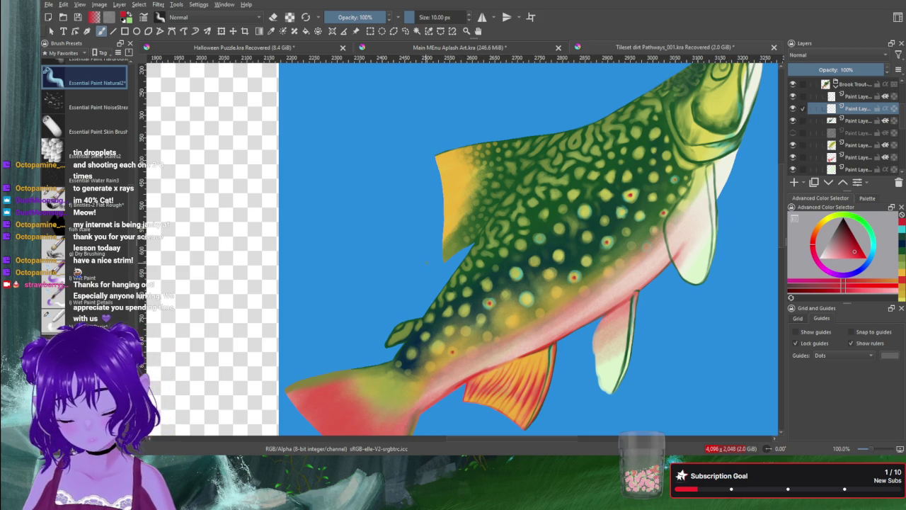
left_click_drag(441, 219, 359, 304)
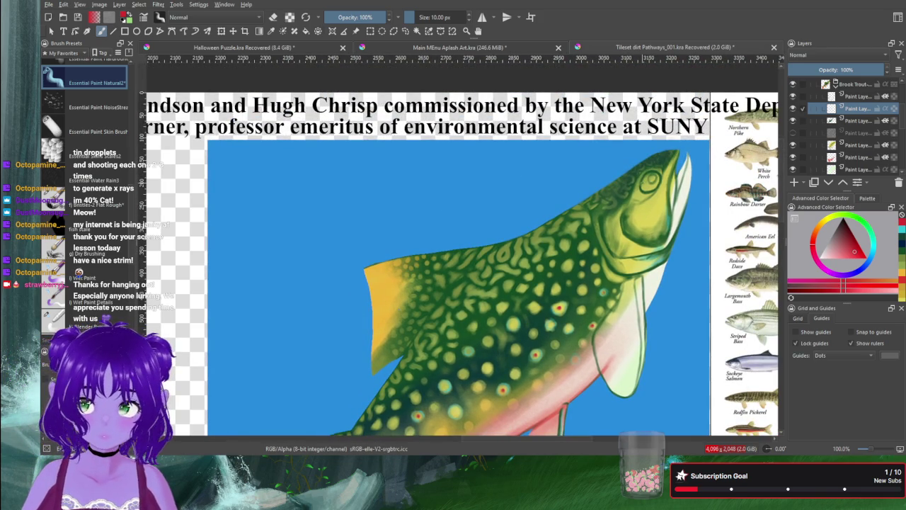
Step: Zoom to 266% on the trout's head and paint a red ring around the eye
scroll(618, 182, "up", 1)
scroll(617, 182, "up", 1)
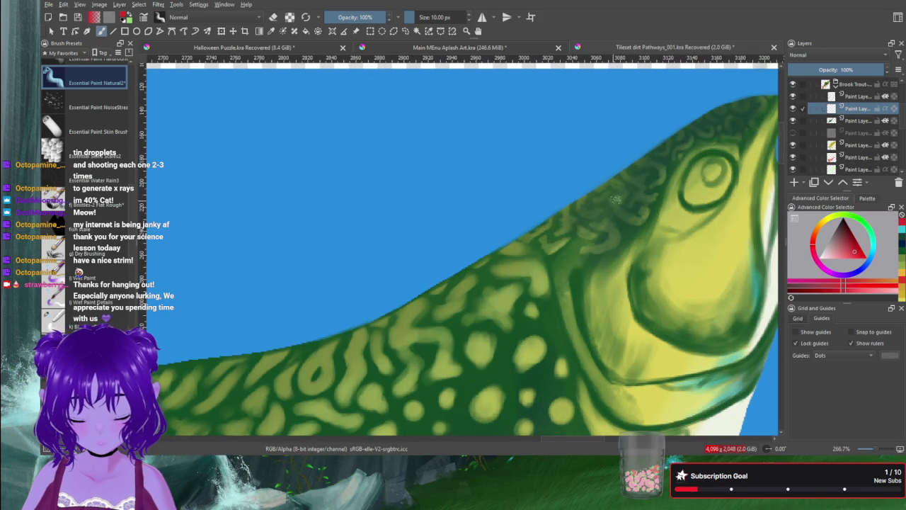
left_click_drag(636, 189, 593, 204)
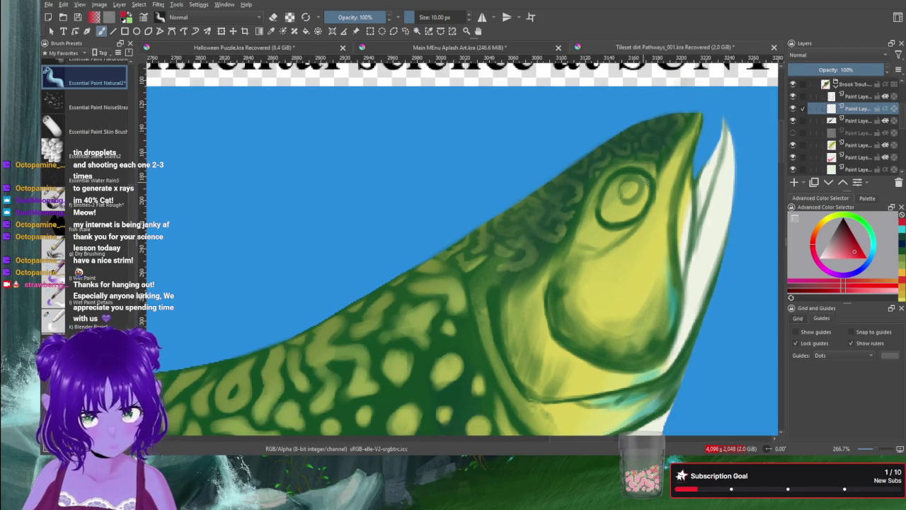
mouse_move(643, 177)
left_mouse_down()
mouse_move(641, 211)
mouse_move(647, 187)
mouse_move(617, 181)
mouse_move(637, 188)
mouse_move(603, 213)
mouse_move(635, 221)
mouse_move(644, 195)
mouse_move(610, 205)
left_mouse_up()
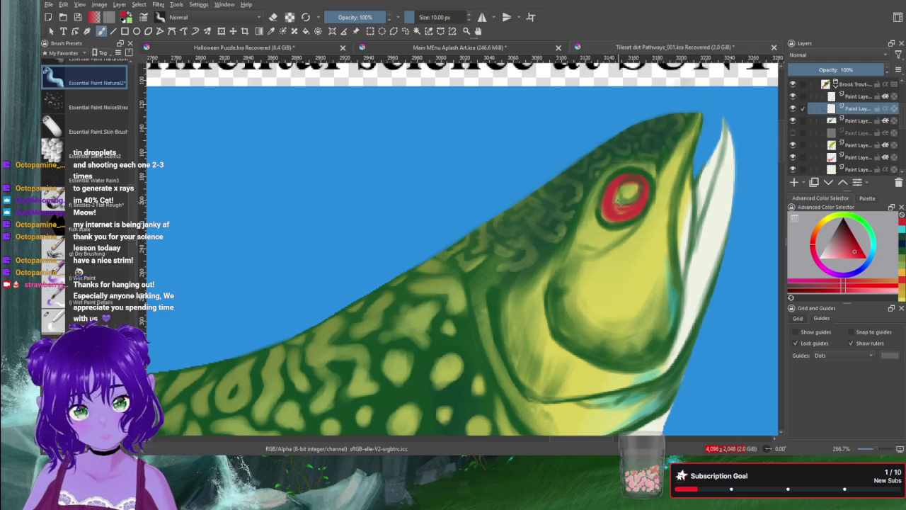
Step: Fill the eye red, then repaint it orange-brown with a lighter orange highlight
mouse_move(637, 185)
left_mouse_down()
mouse_move(633, 205)
mouse_move(628, 191)
mouse_move(615, 205)
mouse_move(622, 213)
mouse_move(623, 188)
left_mouse_up()
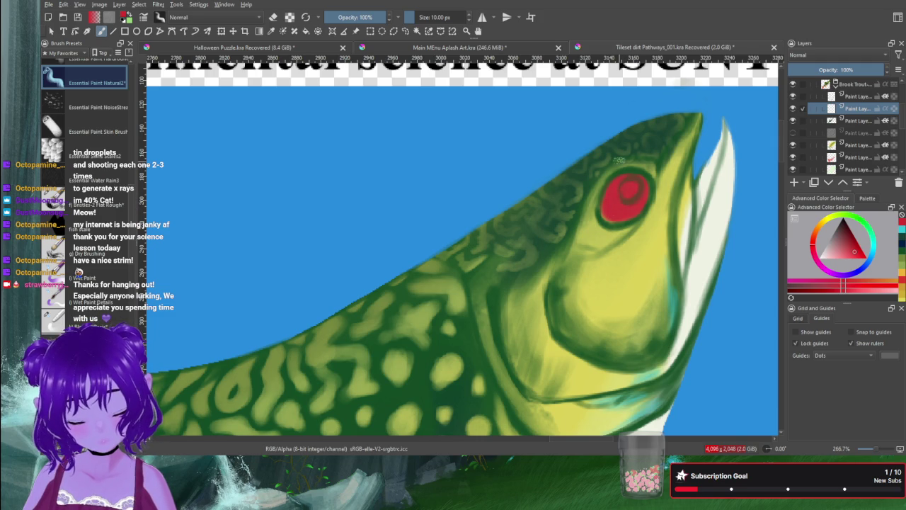
left_click(634, 188, "ctrl")
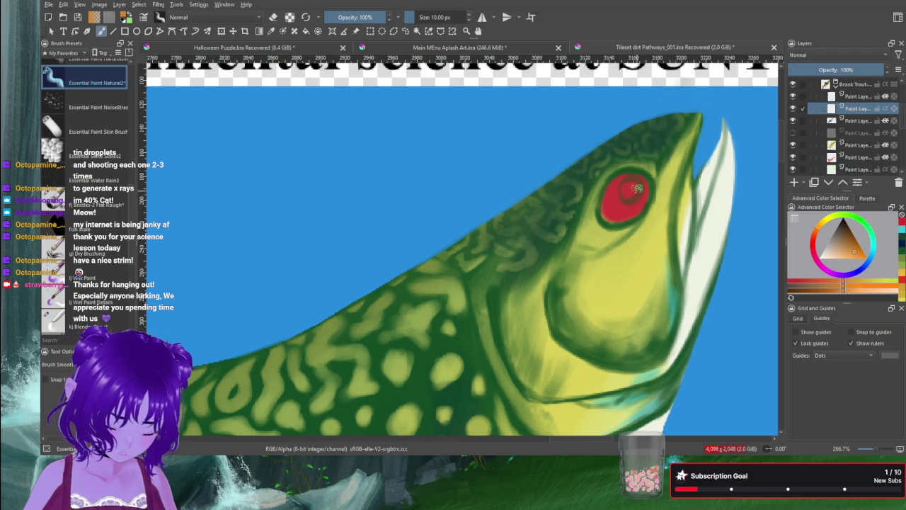
mouse_move(636, 188)
left_mouse_down()
mouse_move(630, 183)
mouse_move(626, 216)
mouse_move(612, 216)
mouse_move(609, 190)
mouse_move(613, 218)
mouse_move(635, 206)
mouse_move(629, 187)
left_mouse_up()
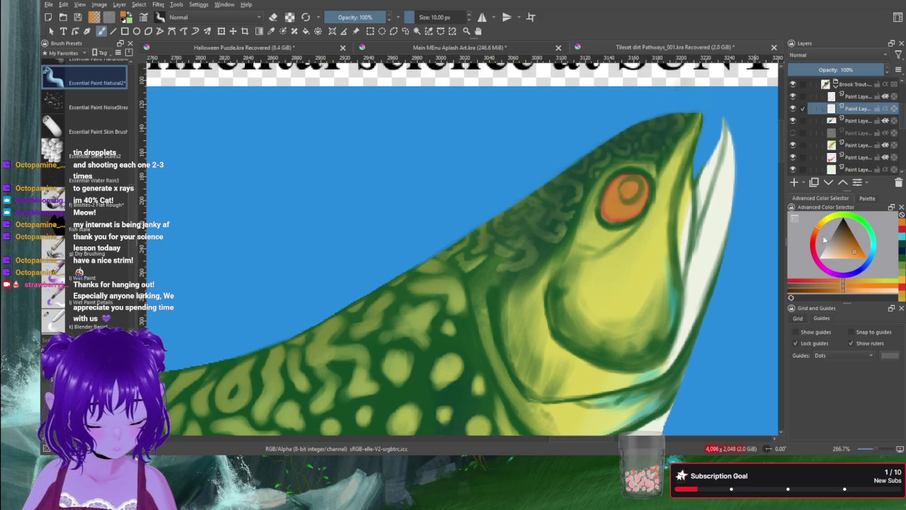
Step: Choose a paler, yellower orange and shrink the brush to 3 px
left_click(830, 257)
left_click_drag(816, 230, 826, 221)
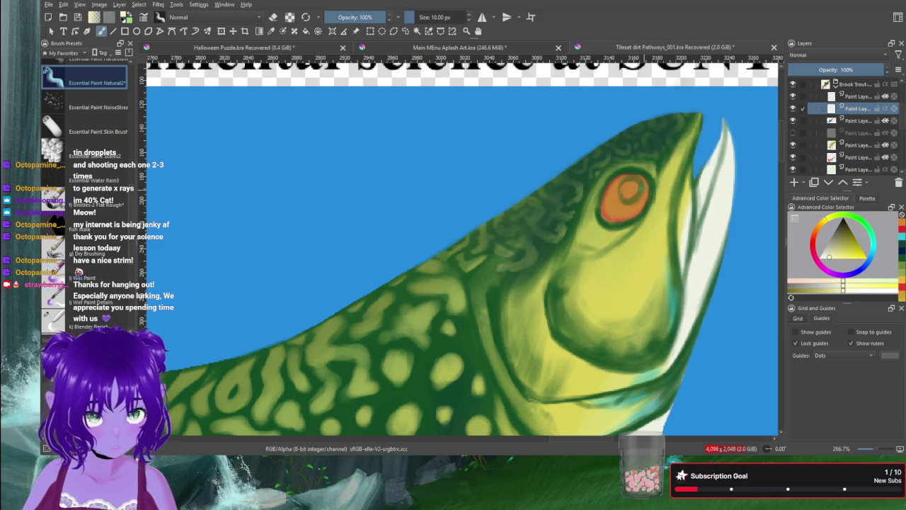
key("bracketleft")
key("bracketleft")
key("bracketleft")
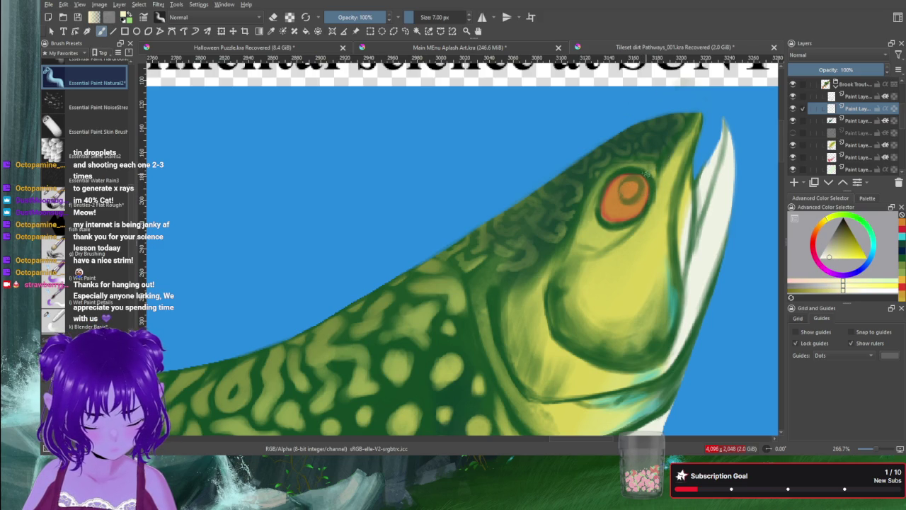
key("bracketleft")
key("bracketleft")
key("bracketleft")
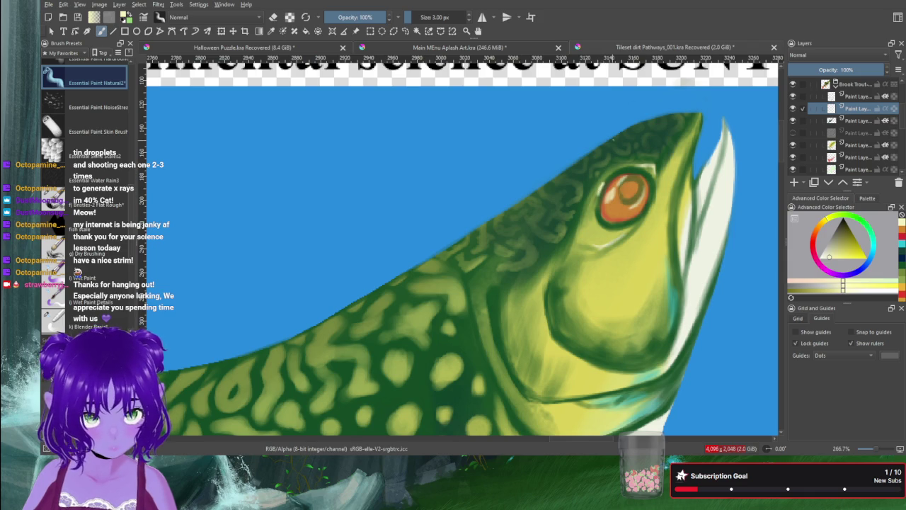
Step: Paint light highlights on the head and body, then a dark pupil in the eye
left_click_drag(680, 115, 630, 130)
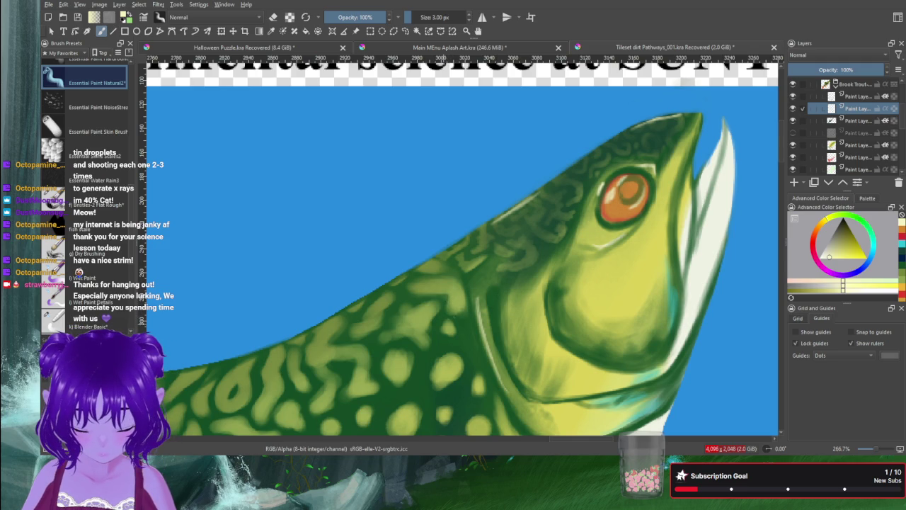
left_click_drag(459, 309, 400, 359)
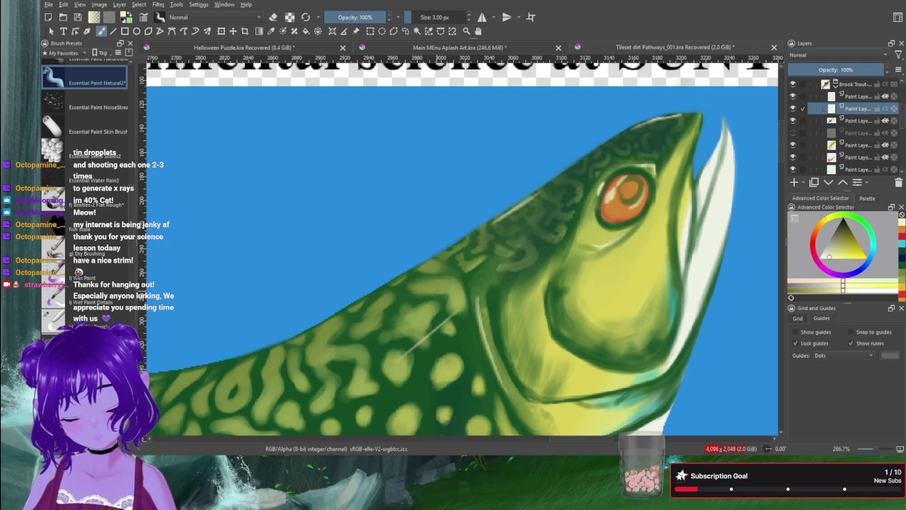
left_click_drag(830, 241, 851, 215)
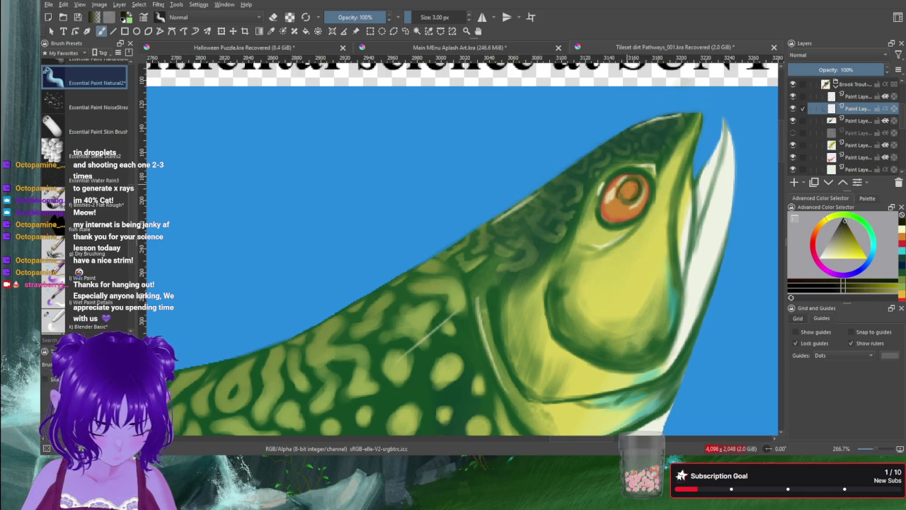
left_click_drag(624, 198, 625, 200)
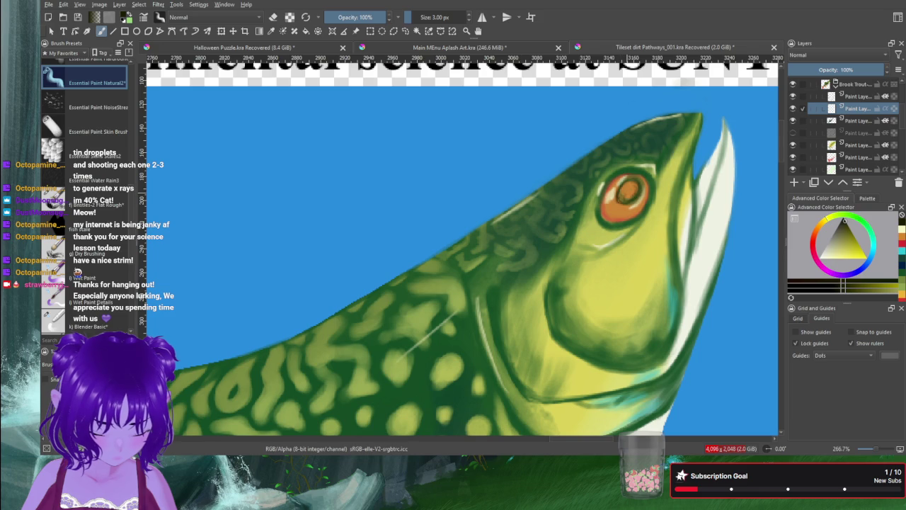
key("bracketright")
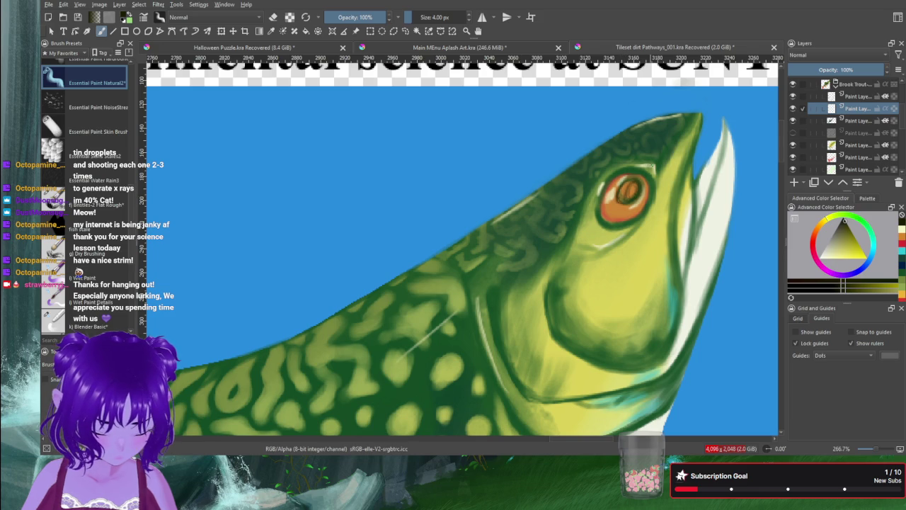
left_click_drag(626, 191, 628, 196)
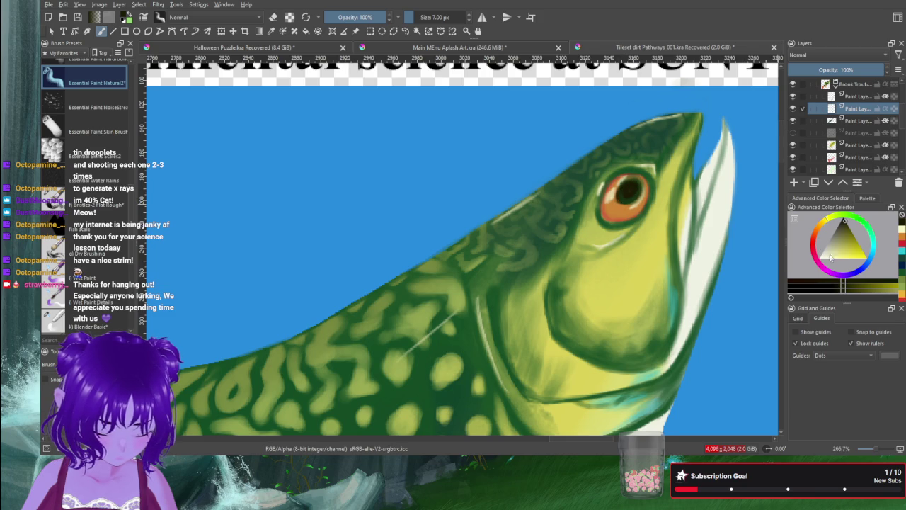
Step: Pick a pale catch-light colour and enlarge the brush slightly
left_click(901, 233)
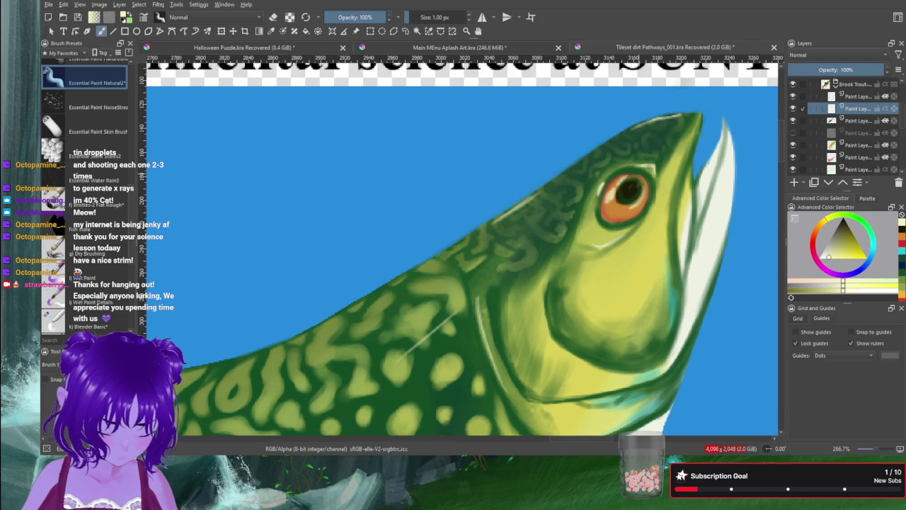
key("bracketright")
key("bracketright")
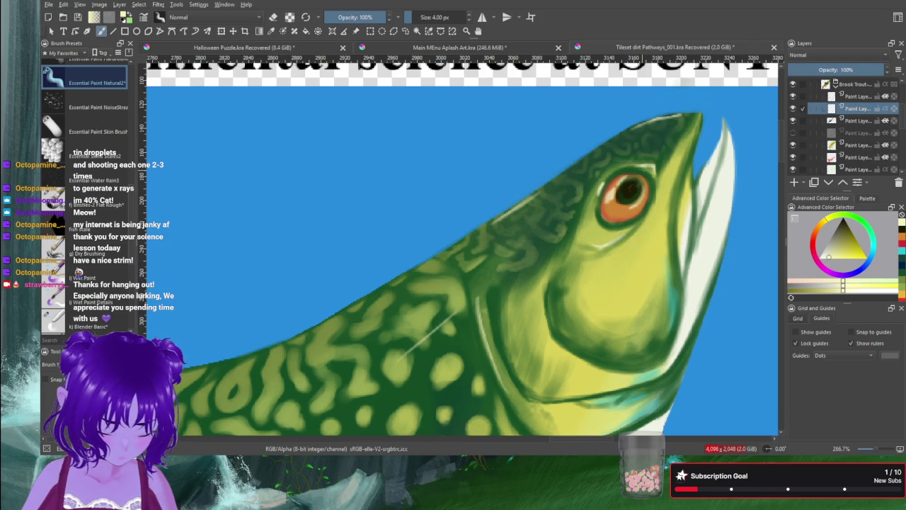
key("bracketright")
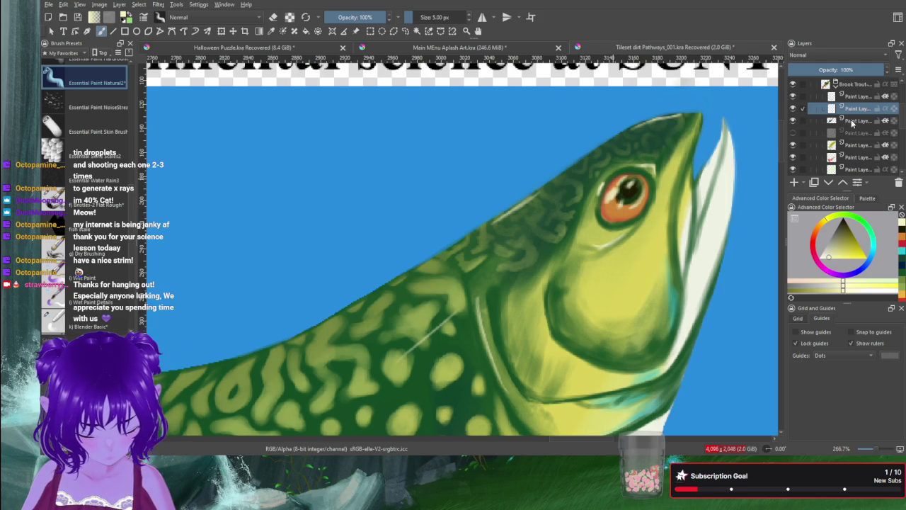
Step: On the upper paint layer, erase small pale glints into the pupil, then return to the lower layer
left_click(858, 96)
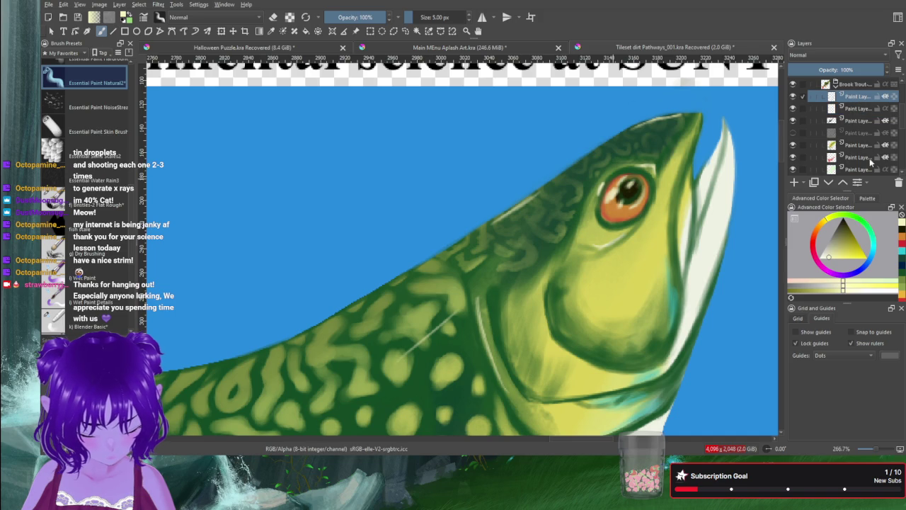
key("e")
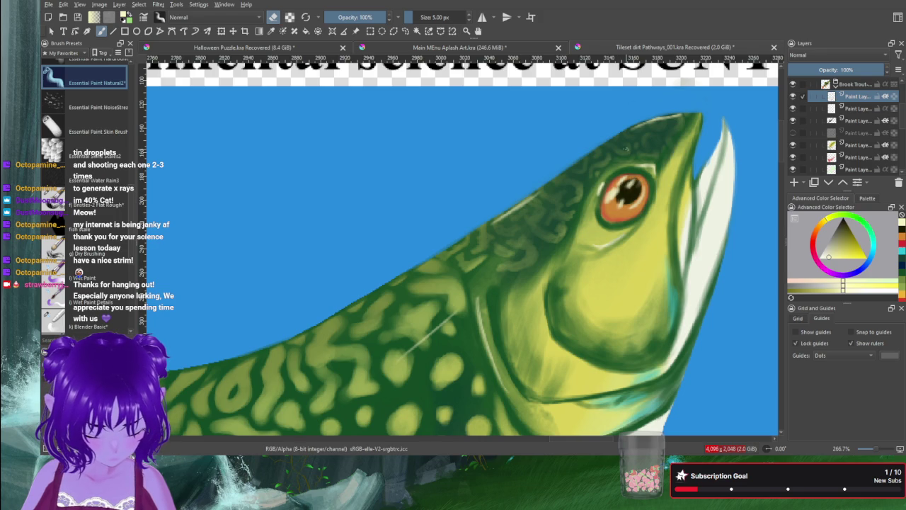
left_click(855, 106)
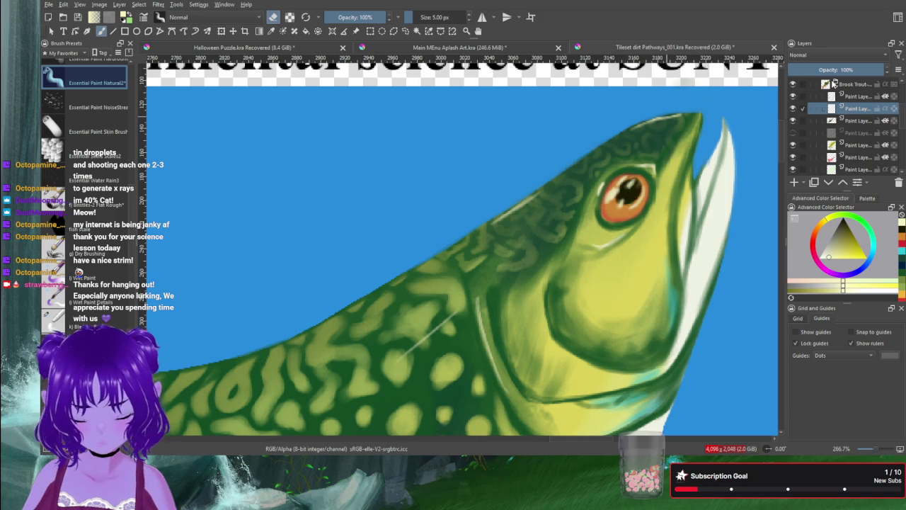
Step: Frame the whole trout, enlarge the brush, and paint a light diagonal stroke along the back
scroll(385, 323, "down", 3)
scroll(424, 304, "down", 2)
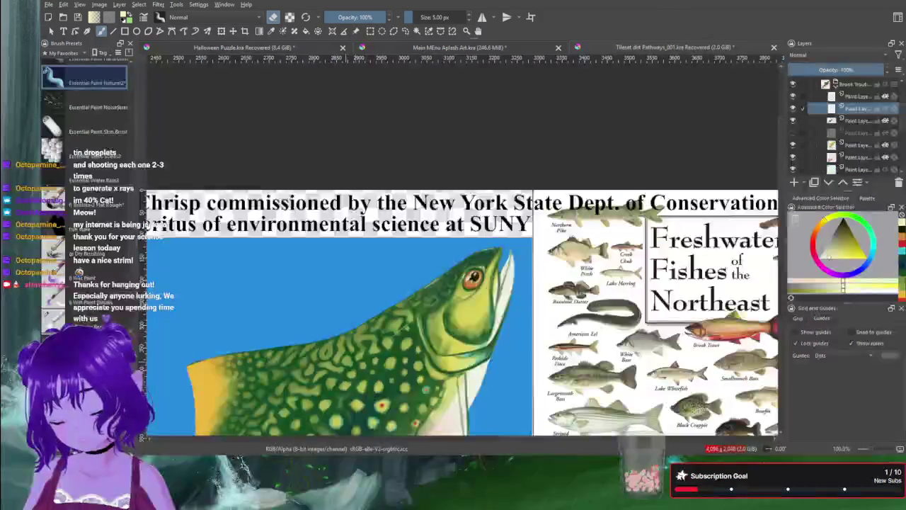
scroll(459, 287, "up", 1)
left_click_drag(459, 287, 555, 191)
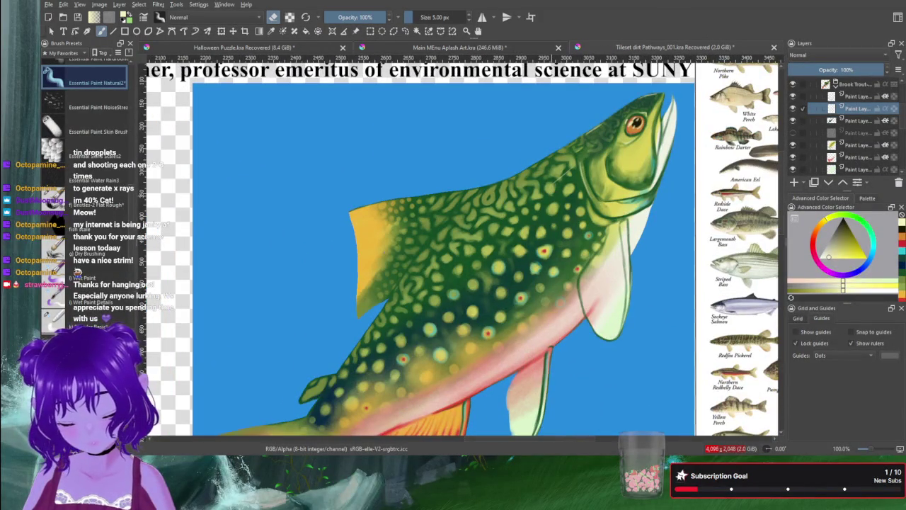
key("bracketright")
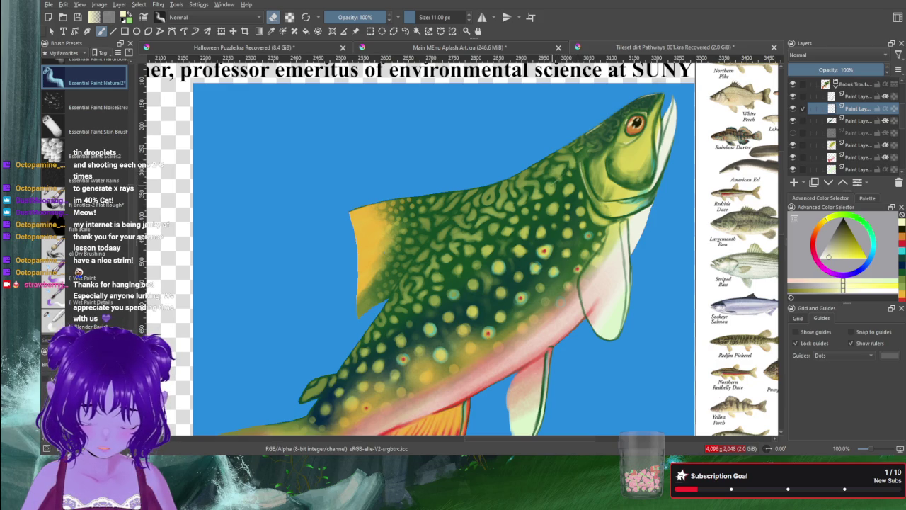
key("bracketright")
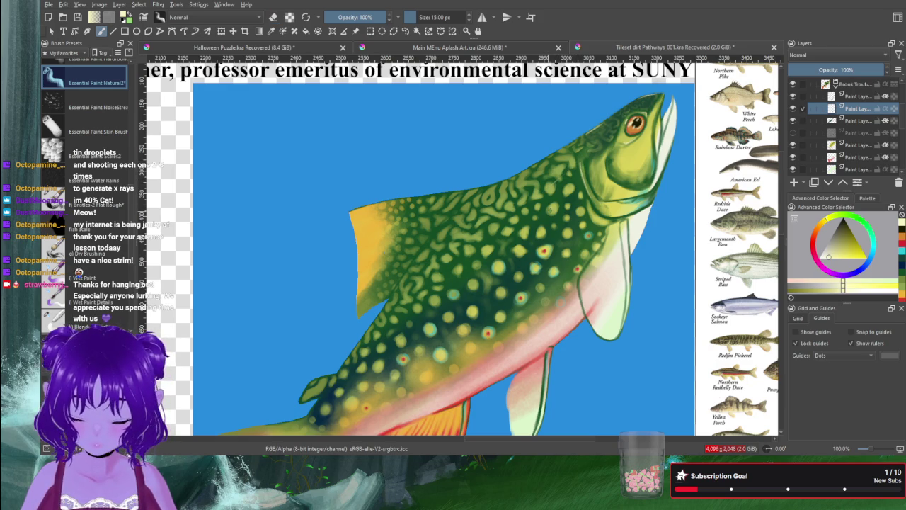
key("bracketright")
key("bracketright")
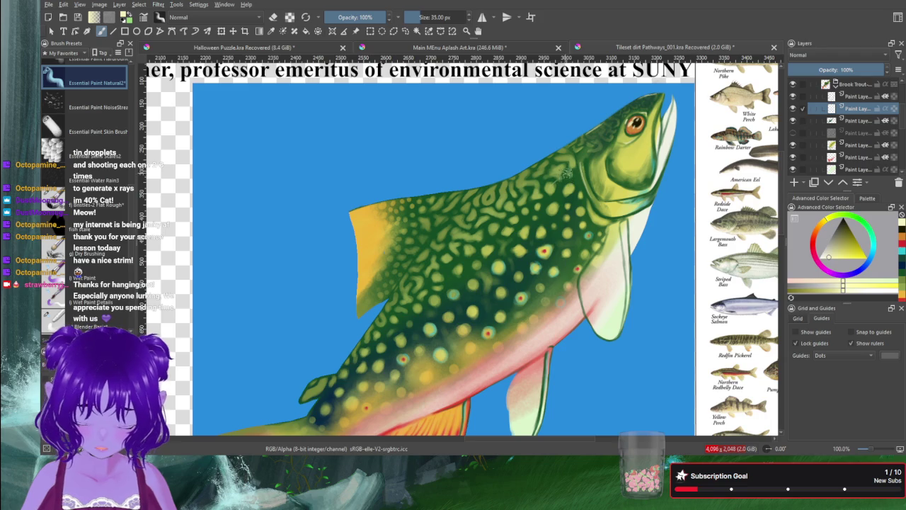
left_click_drag(574, 166, 507, 221)
Step: Extend and brighten the pale stroke down the back, undo the last one, and shrink the brush to 15 px
key("bracketleft")
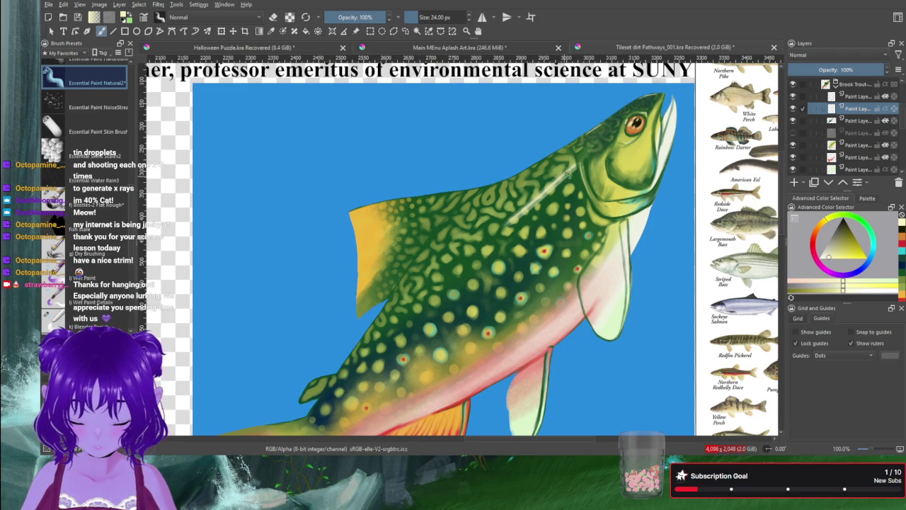
left_click_drag(551, 186, 453, 270)
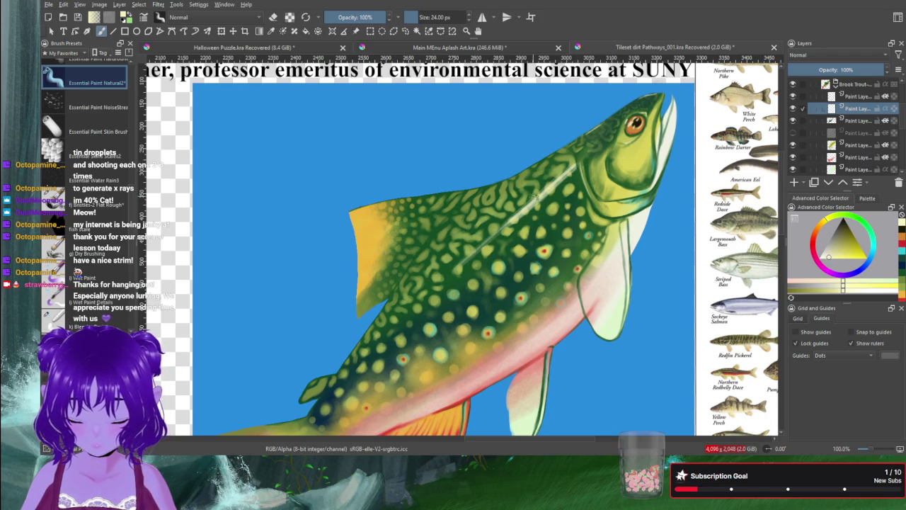
left_click_drag(495, 232, 450, 280)
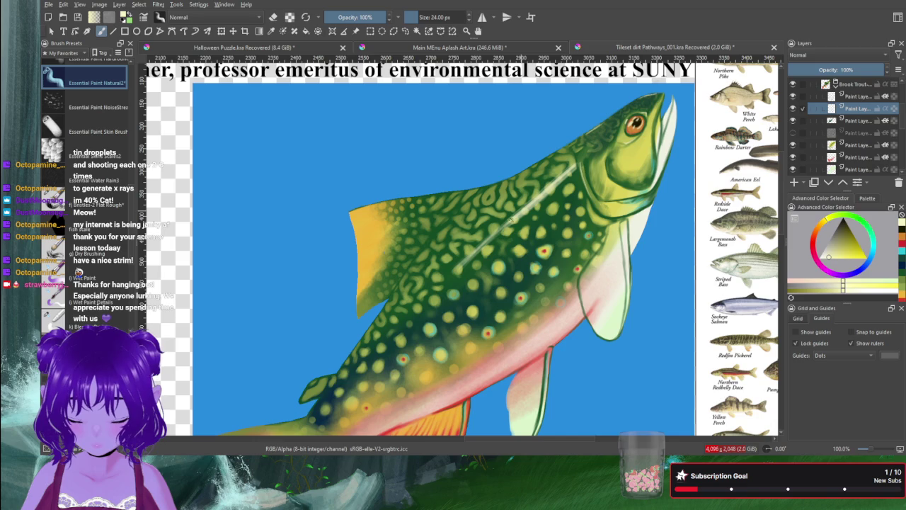
left_click_drag(522, 212, 453, 281)
key("ctrl+z")
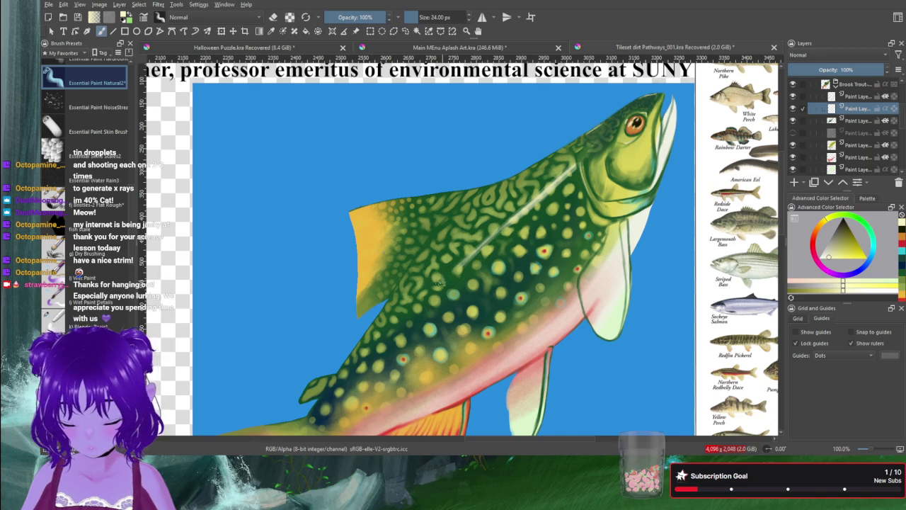
key("bracketleft")
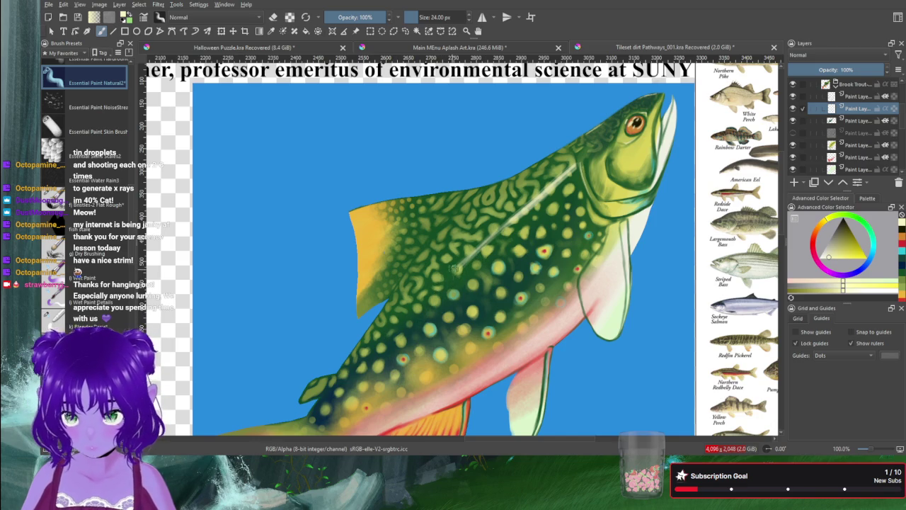
key("bracketleft")
key("bracketleft")
key("bracketleft")
Step: Redraw the pale lateral line toward the tail, then sample the body's dark green
left_click_drag(457, 269, 368, 362)
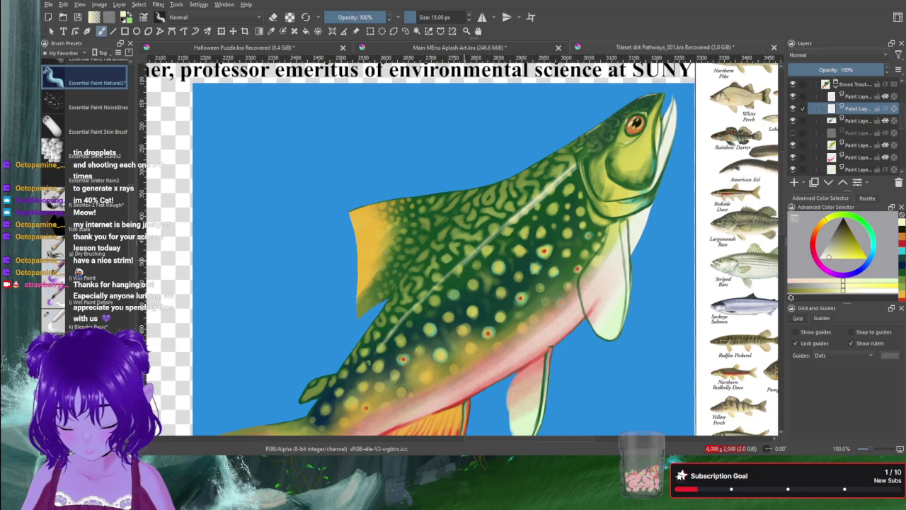
key("ctrl+z")
left_click_drag(457, 270, 357, 386)
key("ctrl+z")
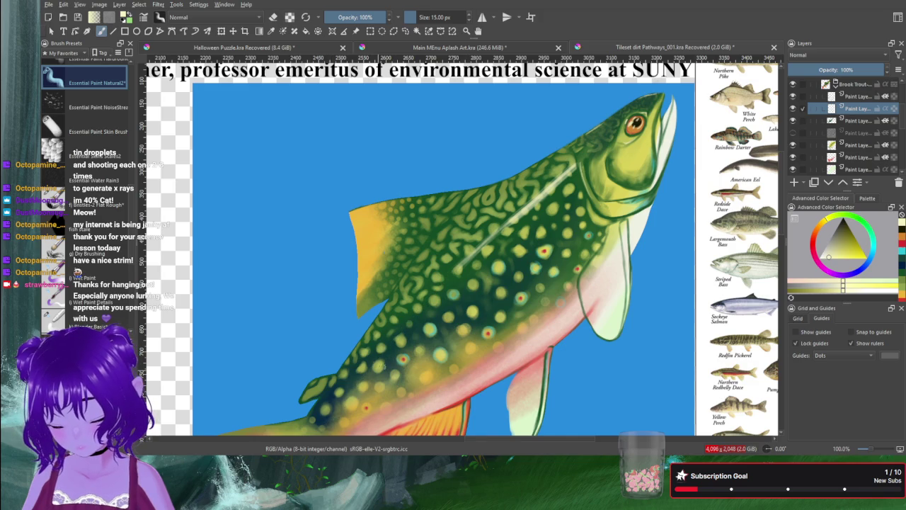
left_click_drag(456, 270, 374, 360)
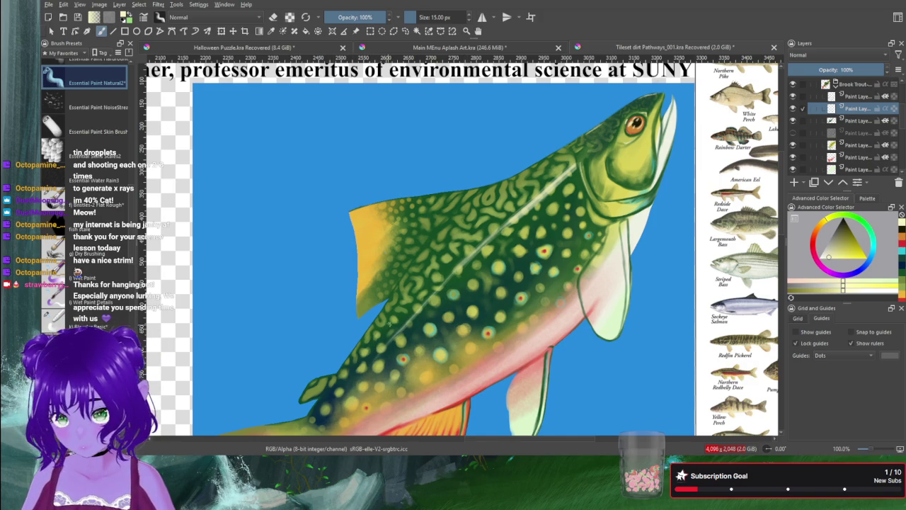
left_click_drag(383, 333, 330, 400)
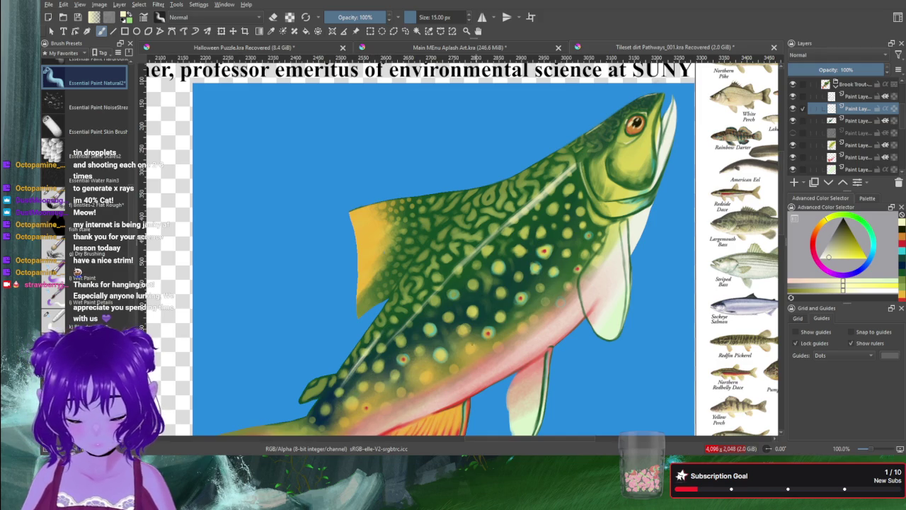
left_click(465, 344, "ctrl")
mouse_move(465, 345)
left_mouse_down()
mouse_move(592, 266)
mouse_move(653, 158)
left_mouse_up()
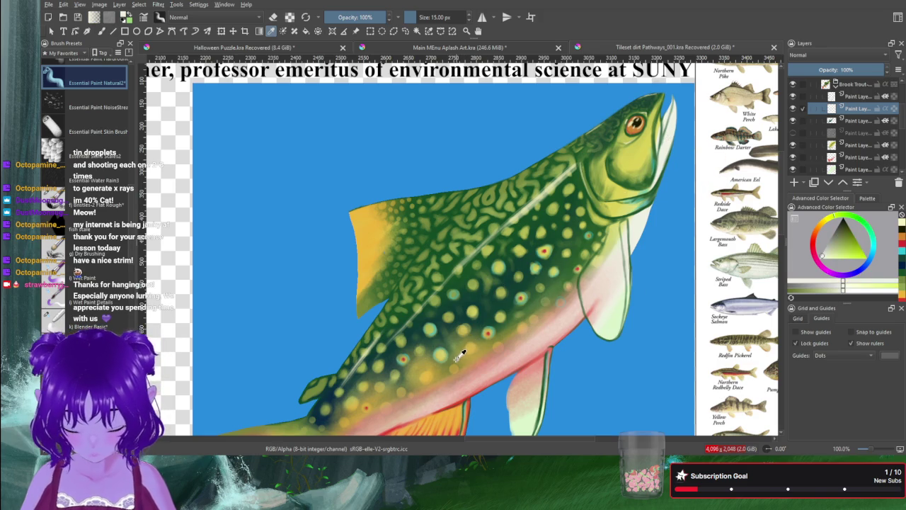
Step: Undo a stray stroke and paint brighter pale highlights on the back behind the head
mouse_move(441, 374)
left_mouse_down()
mouse_move(465, 316)
mouse_move(439, 319)
left_mouse_up()
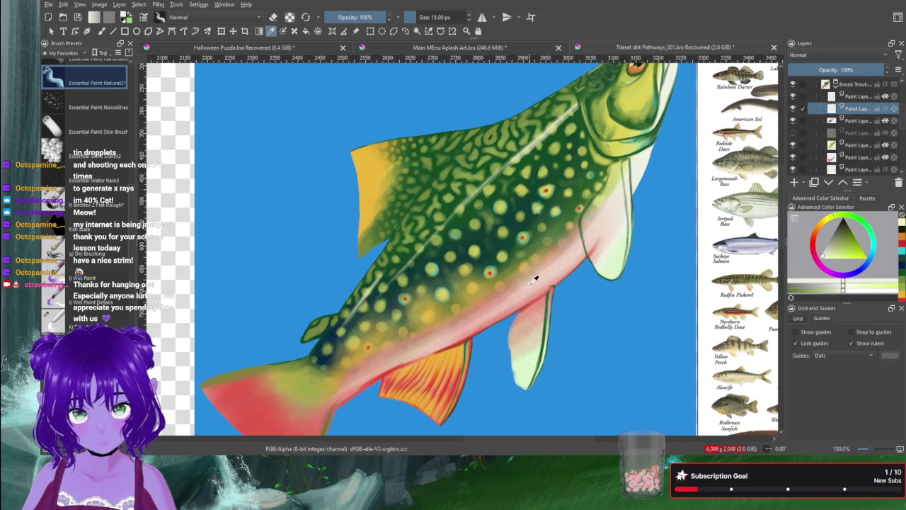
key("ctrl+z")
scroll(505, 203, "up", 3)
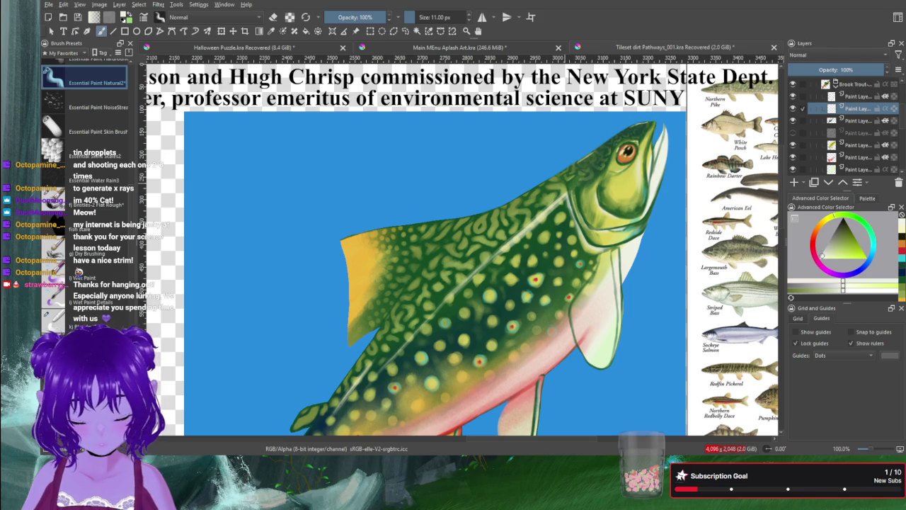
left_click_drag(539, 197, 588, 165)
left_click_drag(541, 195, 581, 165)
left_click_drag(524, 208, 548, 189)
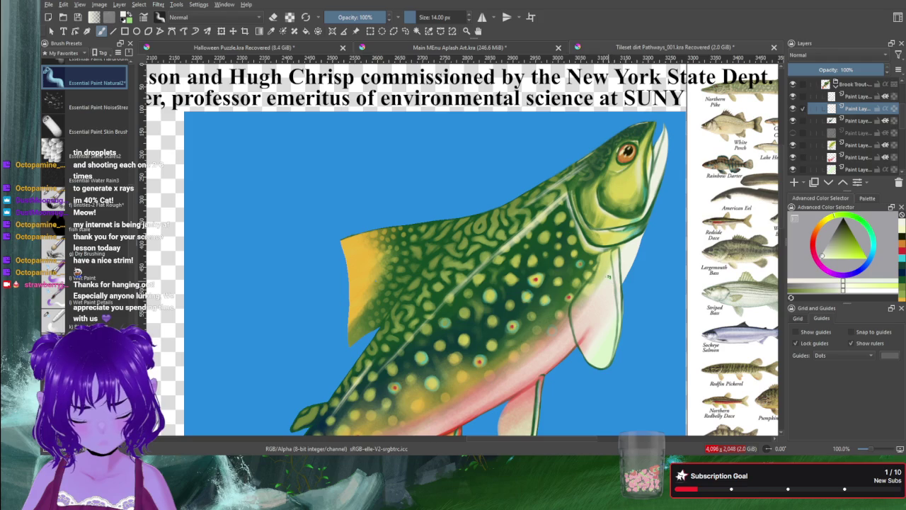
Step: Switch to the Skin Brush preset at 54% opacity and 14 px, then pan toward the tail
key("slash")
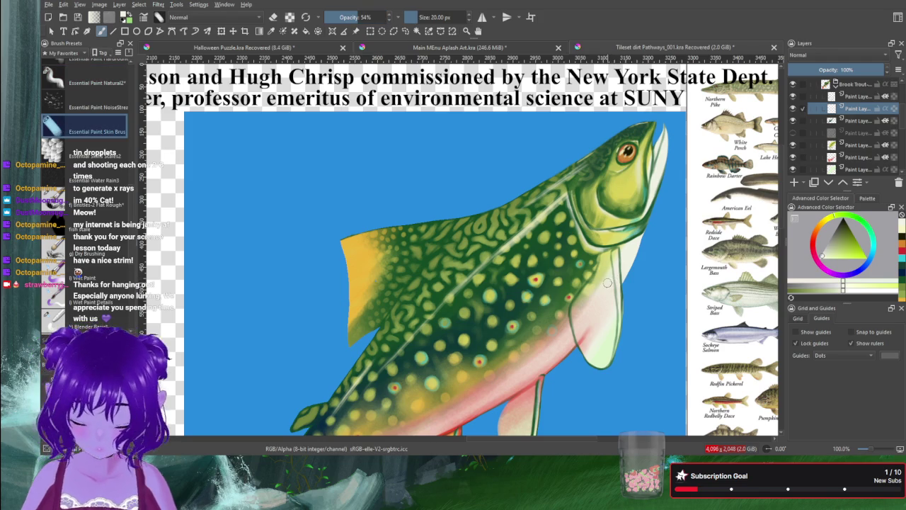
key("bracketleft")
key("bracketleft")
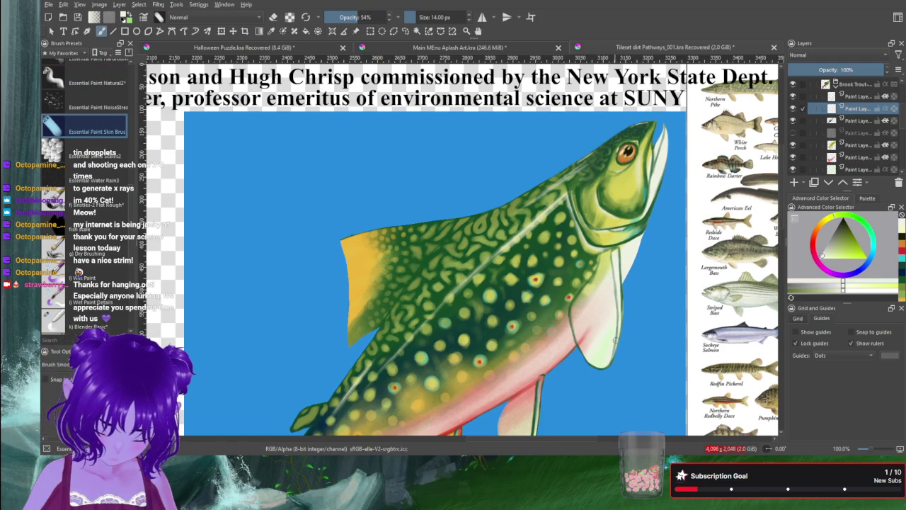
left_click_drag(455, 342, 498, 230)
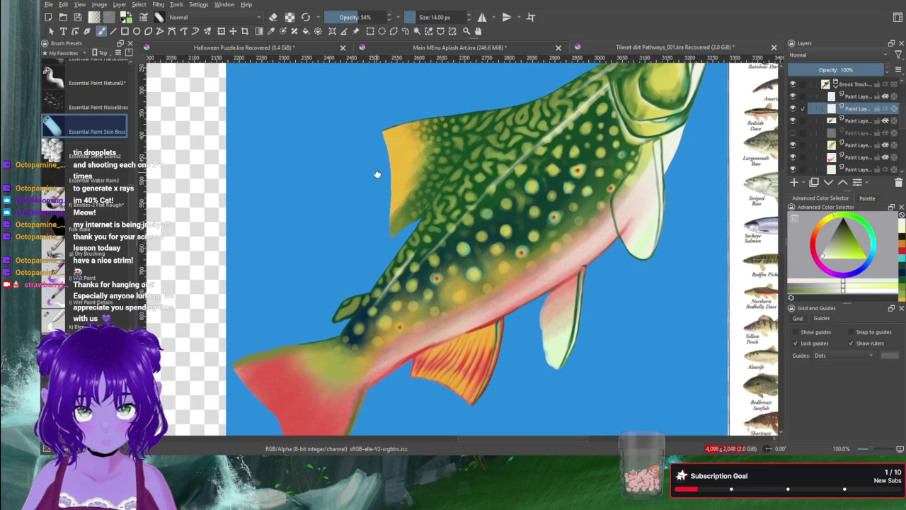
Step: Select the third Paint Layer, choose a lighter blue from a blue swatch, and enlarge the brush to 90 px
left_click_drag(367, 195, 382, 253)
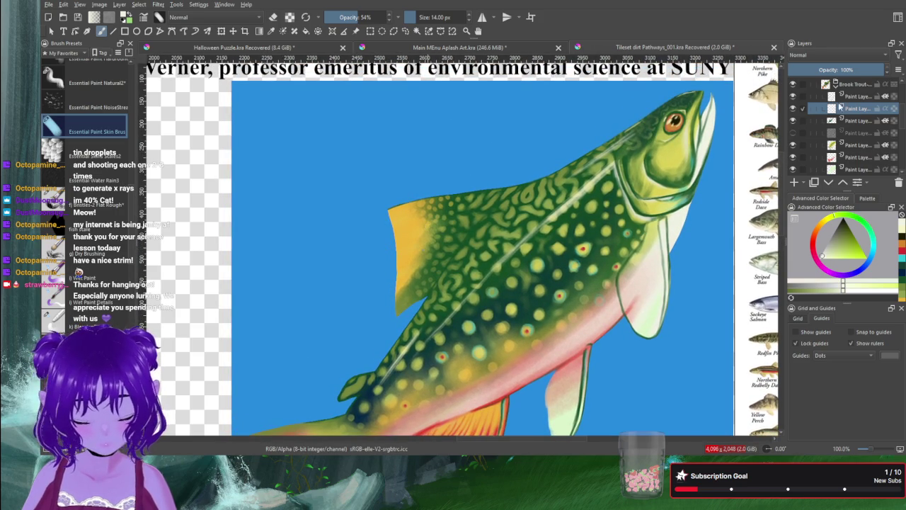
left_click(856, 121)
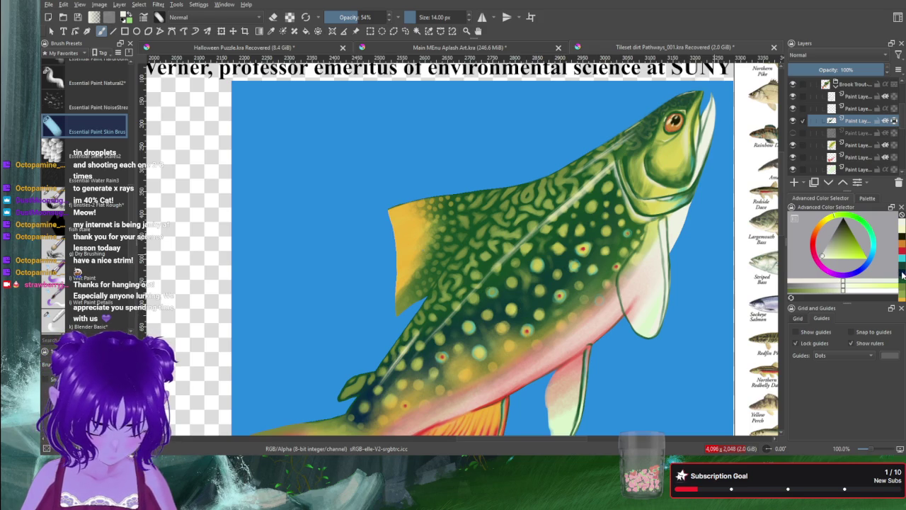
left_click(902, 275)
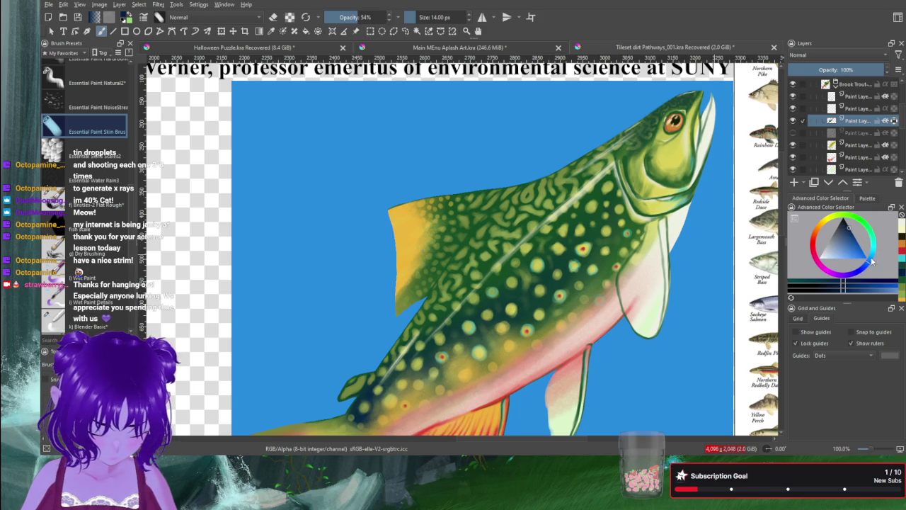
left_click(847, 223)
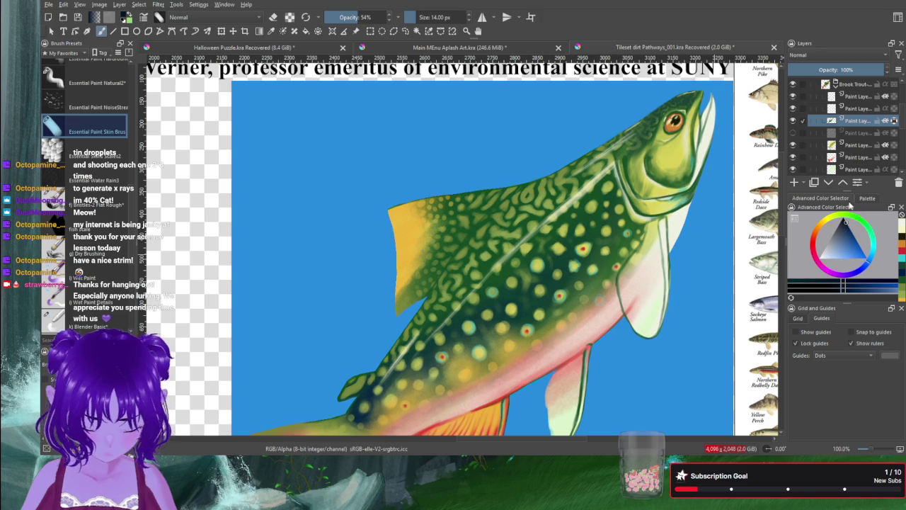
key("bracketright")
key("bracketright")
key("bracketright")
key("bracketright")
key("bracketright")
key("bracketright")
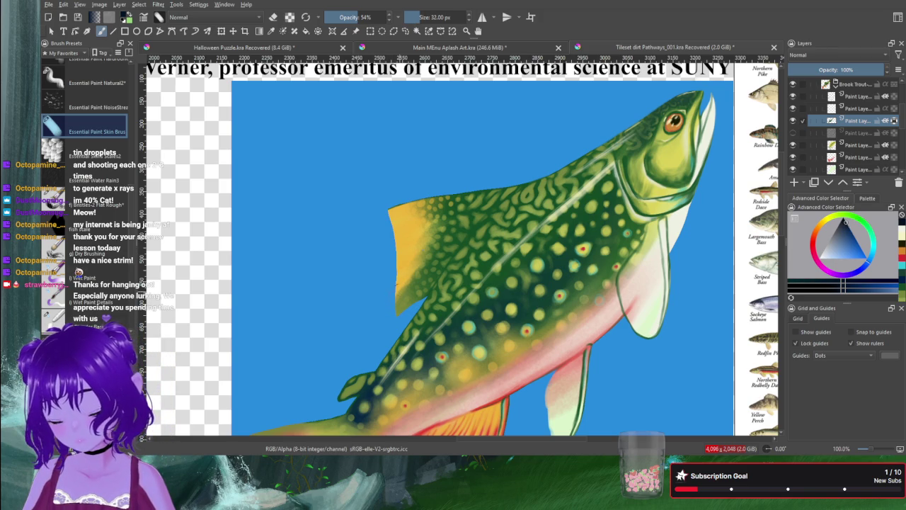
key("bracketright")
key("bracketright")
key("bracketright")
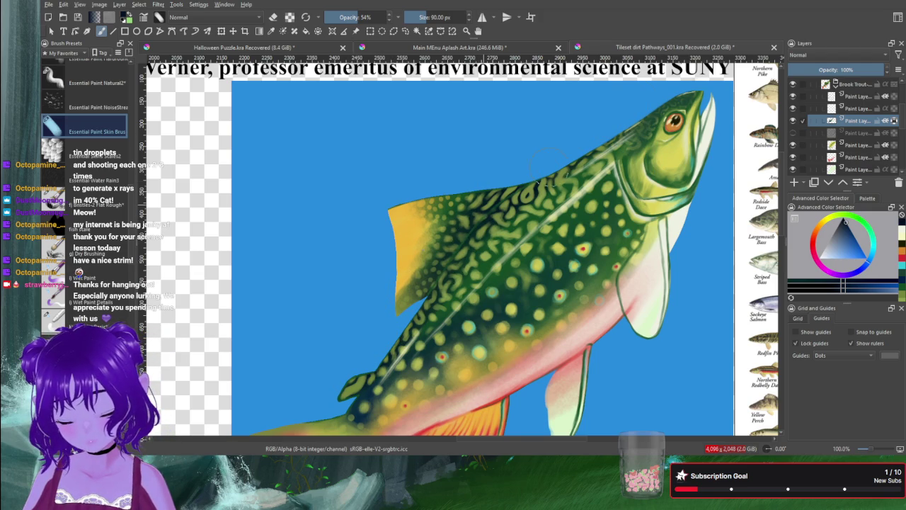
Step: On a lower layer, trial-erase the yellow dorsal fin, undo it, and sample the fin's yellow-orange
left_click(855, 145)
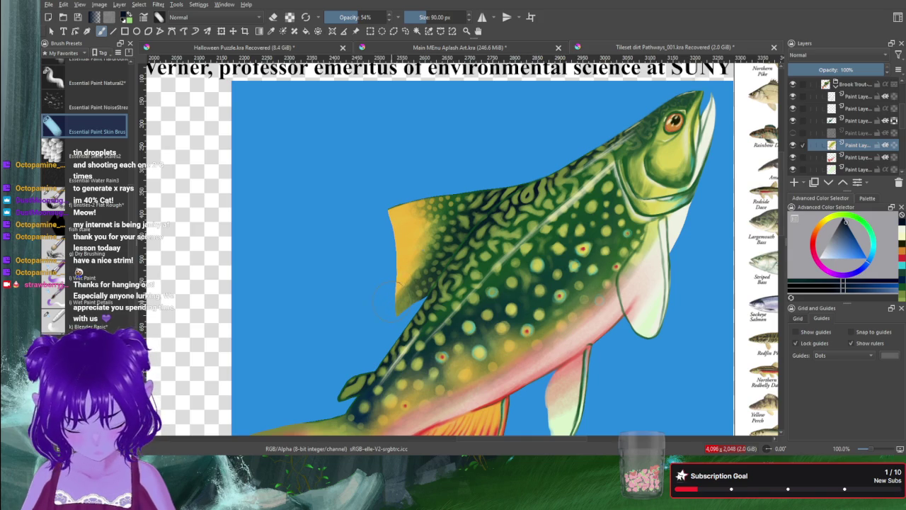
key("e")
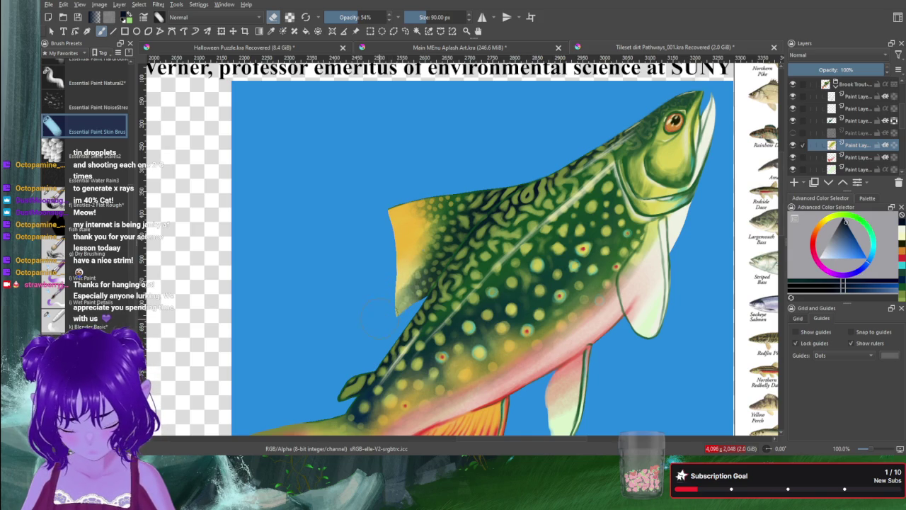
left_click_drag(378, 317, 410, 241)
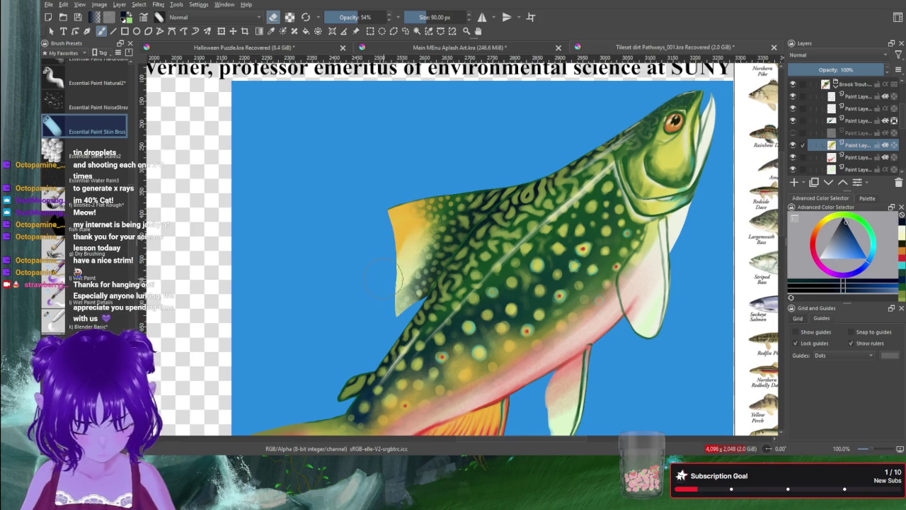
left_click_drag(397, 280, 405, 242)
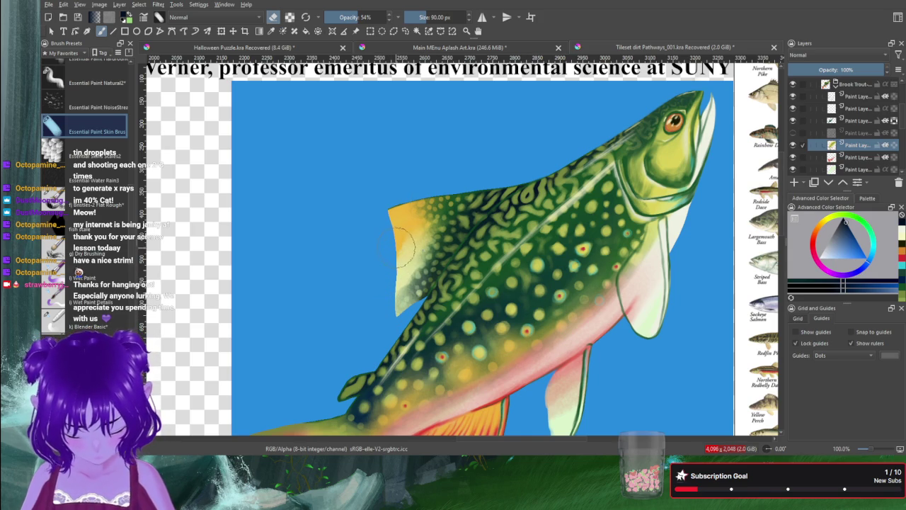
key("ctrl+z")
key("ctrl+z")
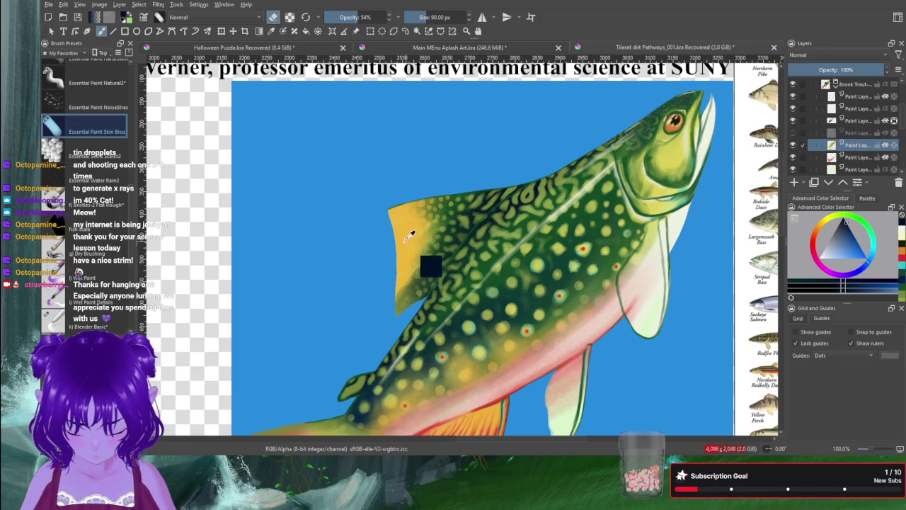
left_click(404, 253, "ctrl")
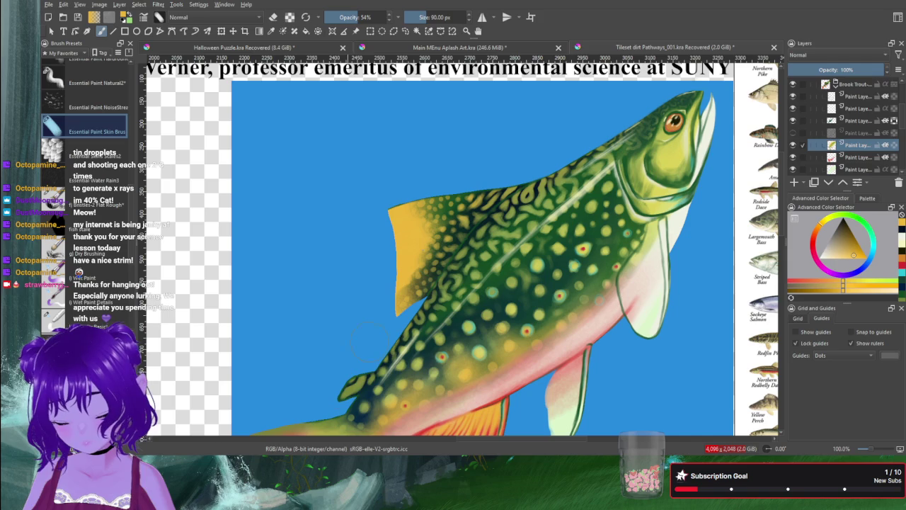
Step: Choose a darker orange and stroke it over the fin area
left_click(856, 245)
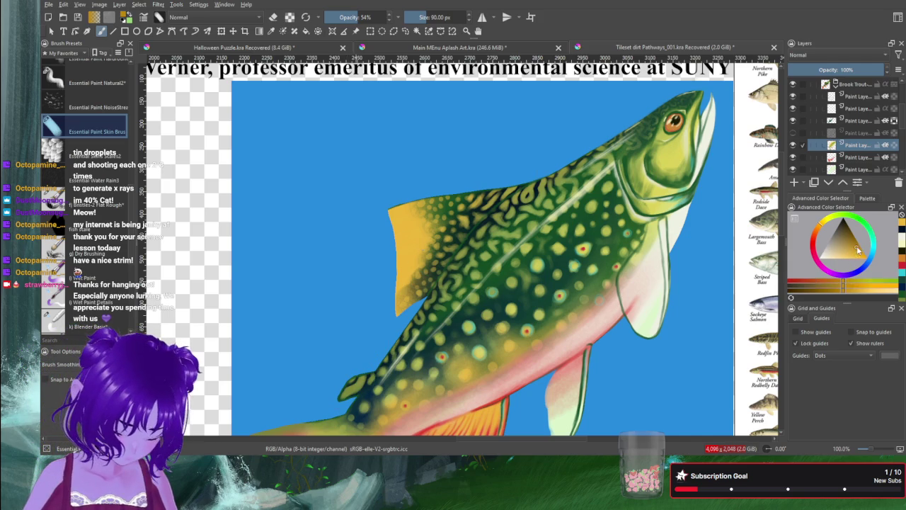
left_click(812, 236)
left_click(859, 248)
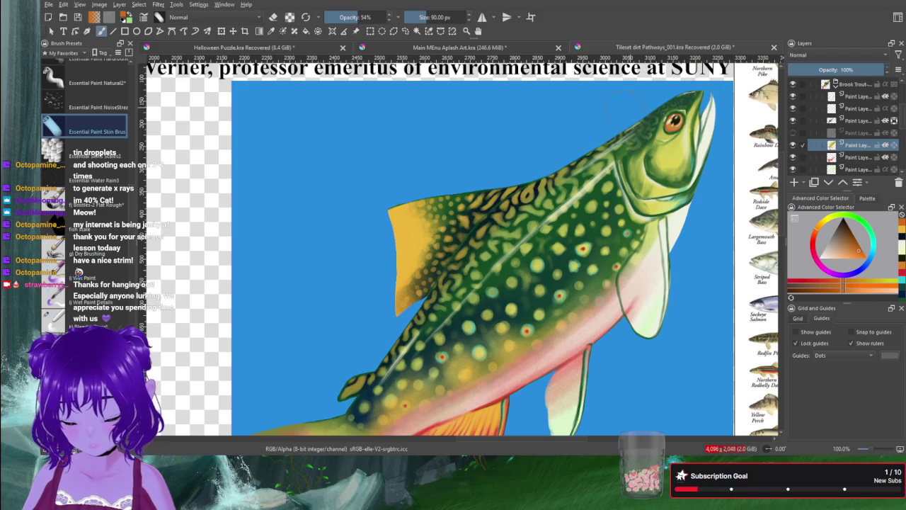
left_click_drag(432, 212, 400, 283)
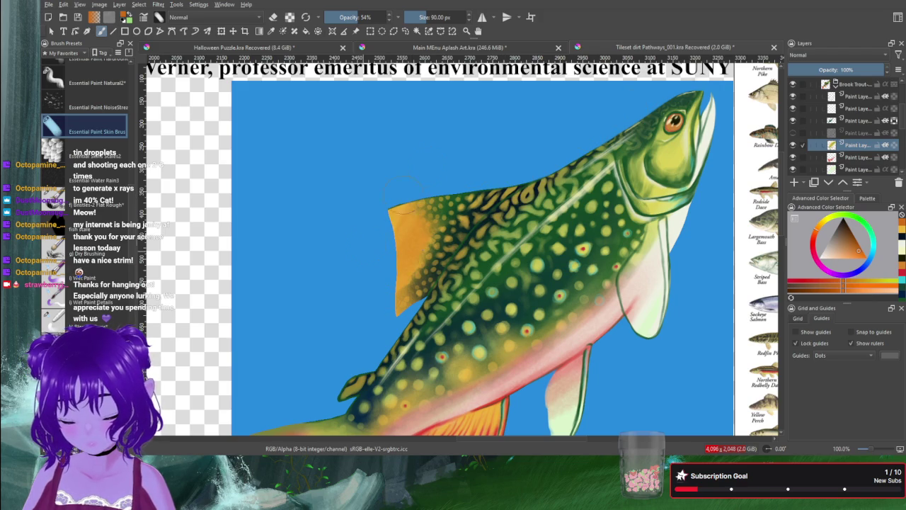
left_click_drag(409, 244, 403, 305)
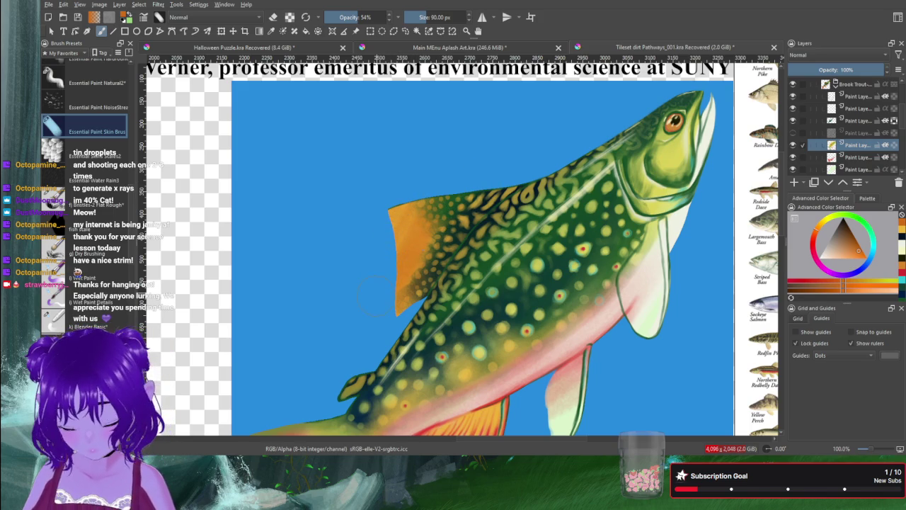
Step: Select the upper paint layer, turn on eraser mode at 55 px, and pan to the tail
left_click(851, 122)
key("e")
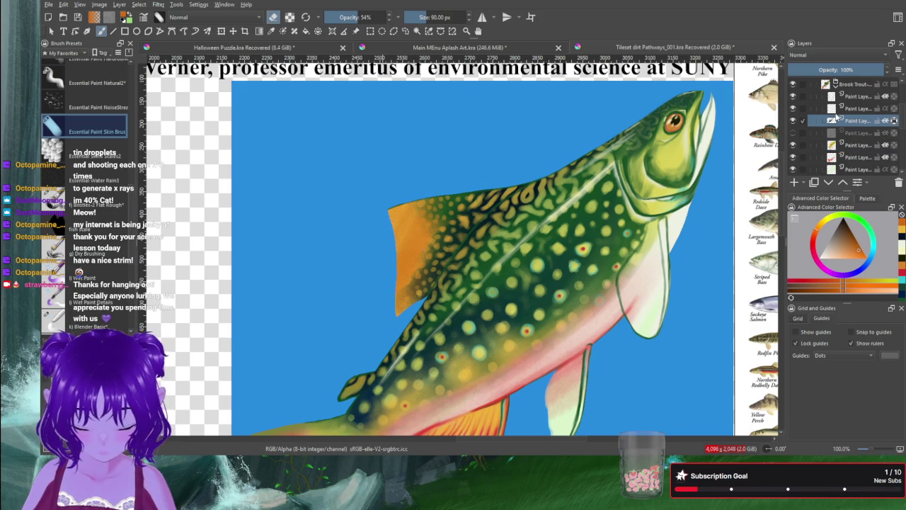
key("bracketleft")
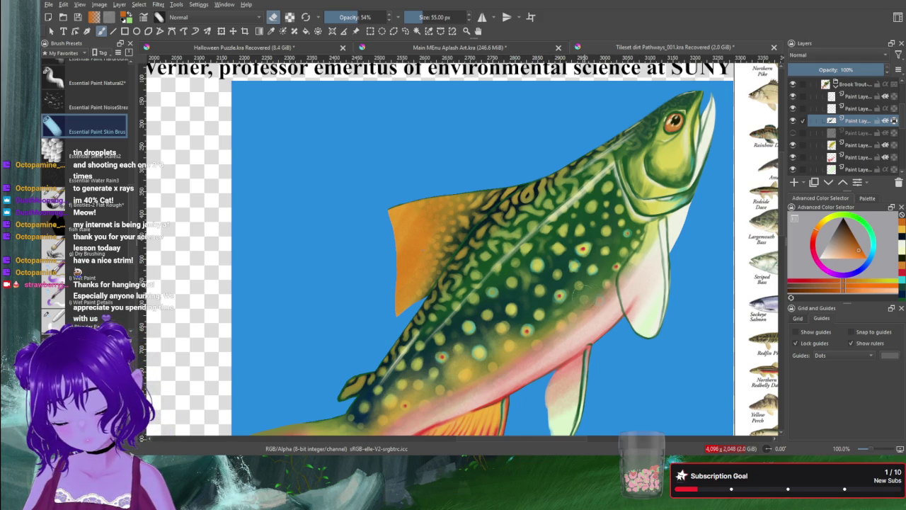
mouse_move(582, 296)
left_mouse_down()
mouse_move(683, 267)
mouse_move(631, 269)
left_mouse_up()
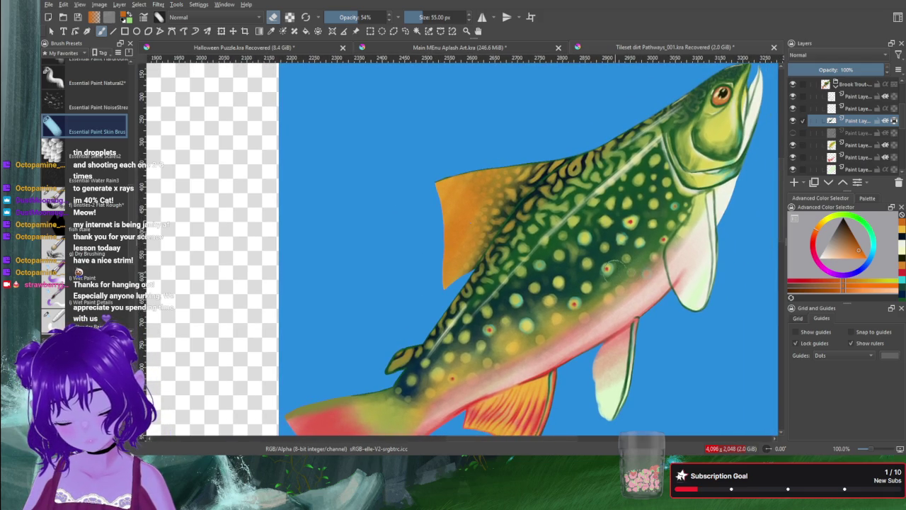
Step: Add a blank layer above the lower paint layer and sample dark yellow-green from the trout's back
left_click(794, 157)
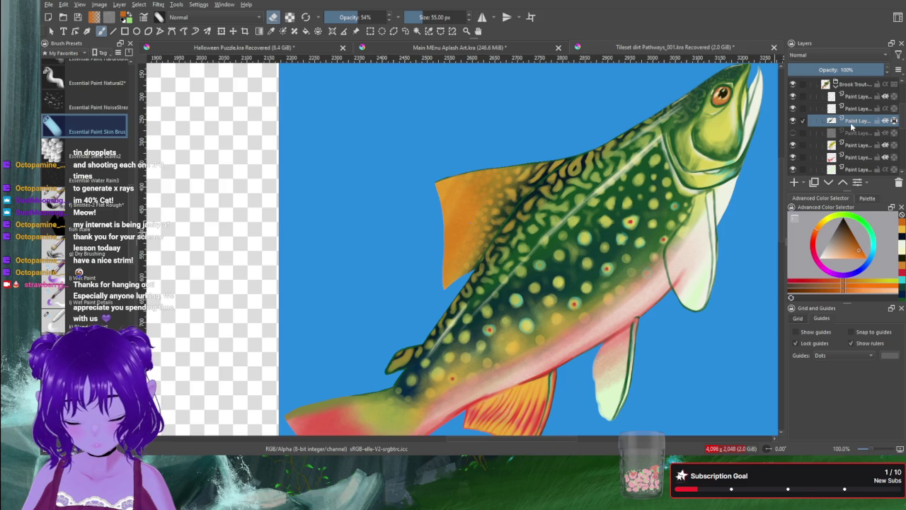
left_click(851, 145)
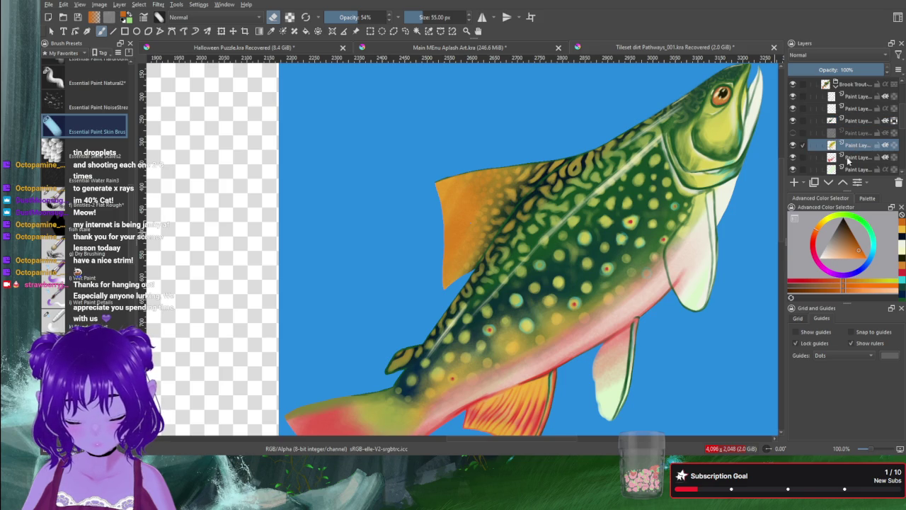
left_click(794, 183)
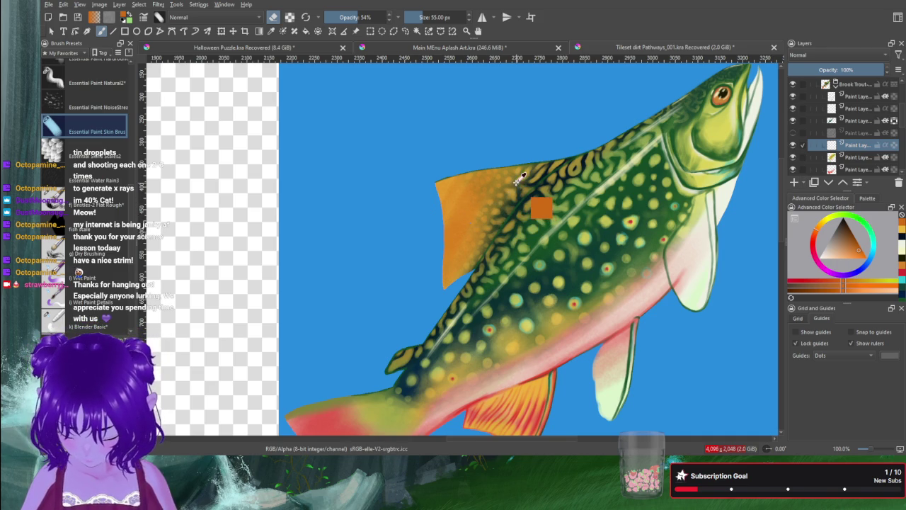
left_click(531, 211, "ctrl")
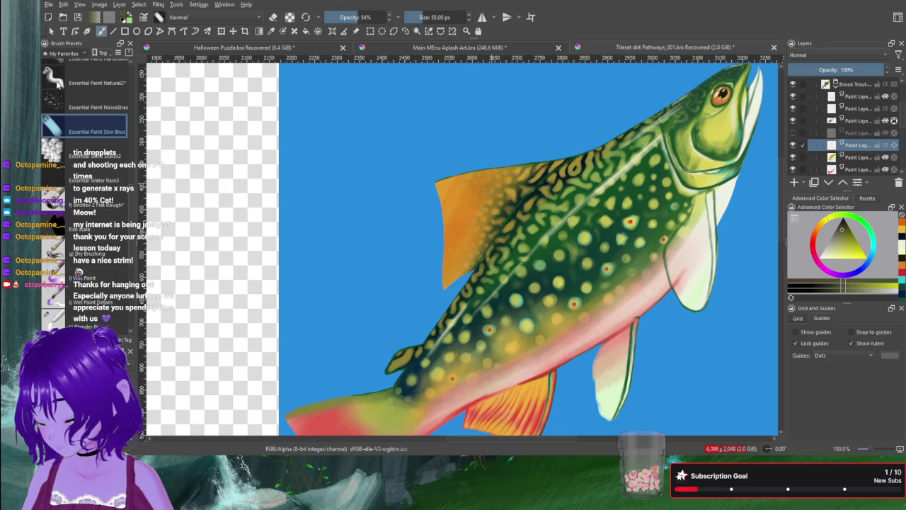
Step: Test a full-opacity hair brush with strokes along the dorsal fin, undoing them
scroll(60, 54, "down", 1)
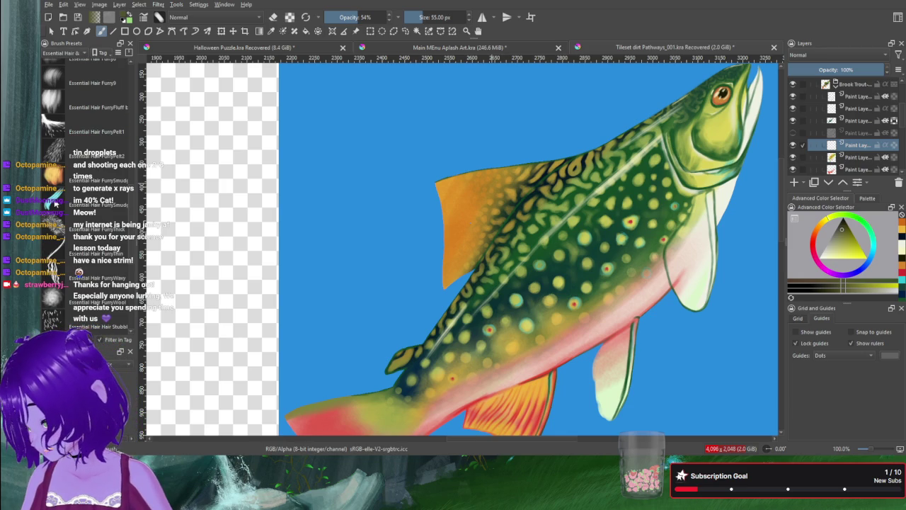
left_click(56, 200)
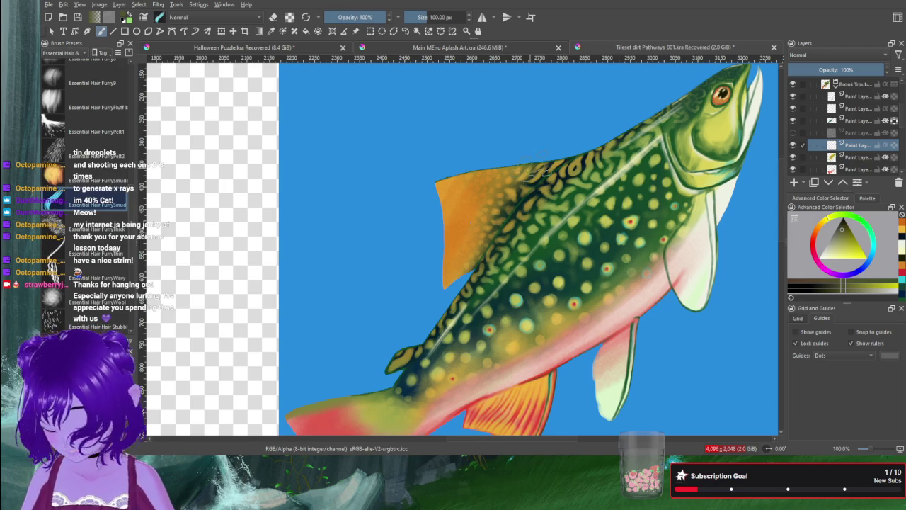
left_click_drag(558, 163, 425, 182)
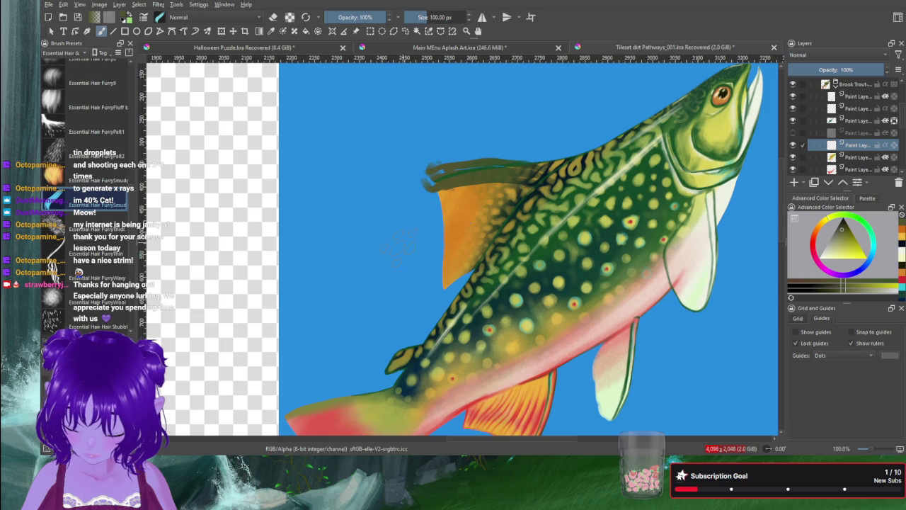
key("ctrl+z")
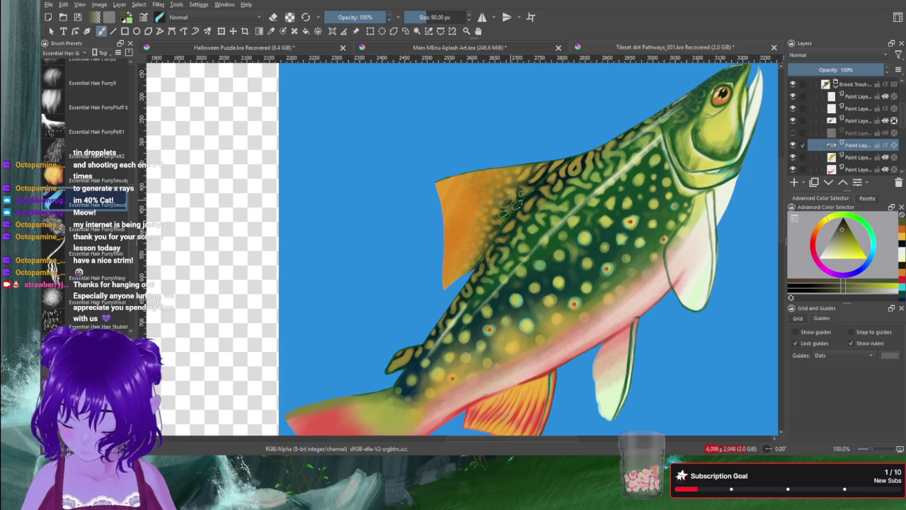
mouse_move(522, 183)
left_mouse_down()
mouse_move(501, 173)
mouse_move(456, 189)
left_mouse_up()
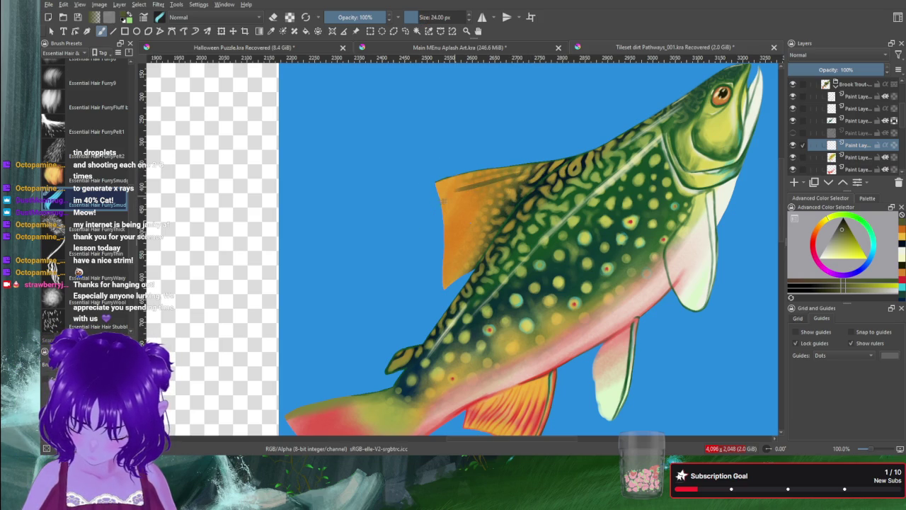
key("ctrl+z")
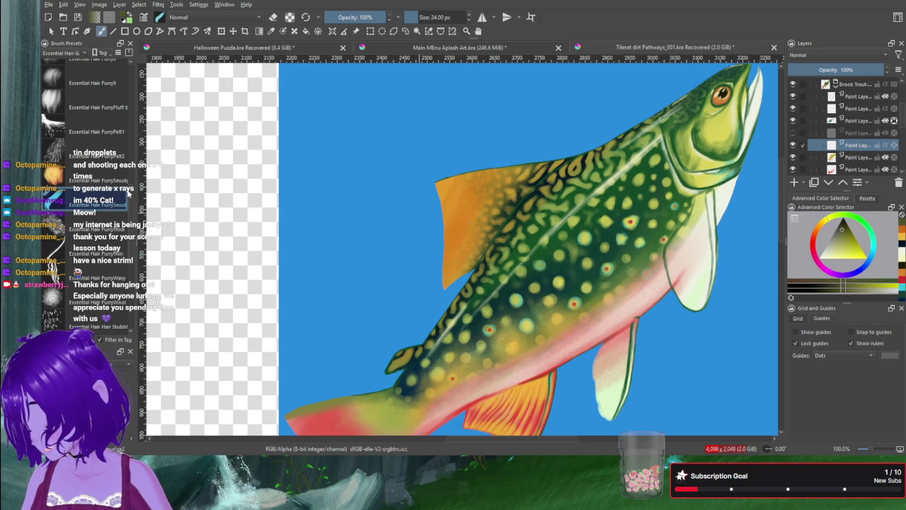
Step: Try several more Essential Hair presets over the fin, undoing each test stroke
left_click(126, 221)
scroll(131, 234, "down", 2)
scroll(128, 252, "down", 2)
scroll(127, 269, "down", 2)
scroll(125, 284, "down", 2)
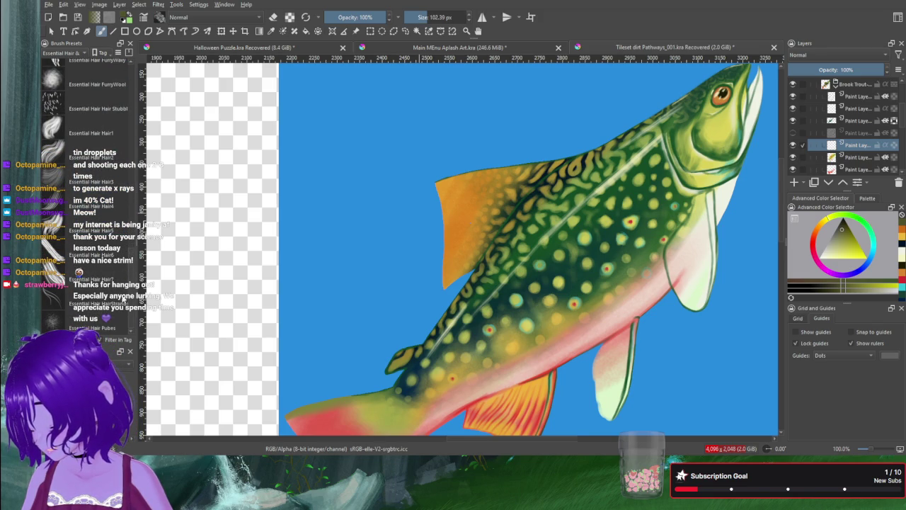
left_click(59, 305)
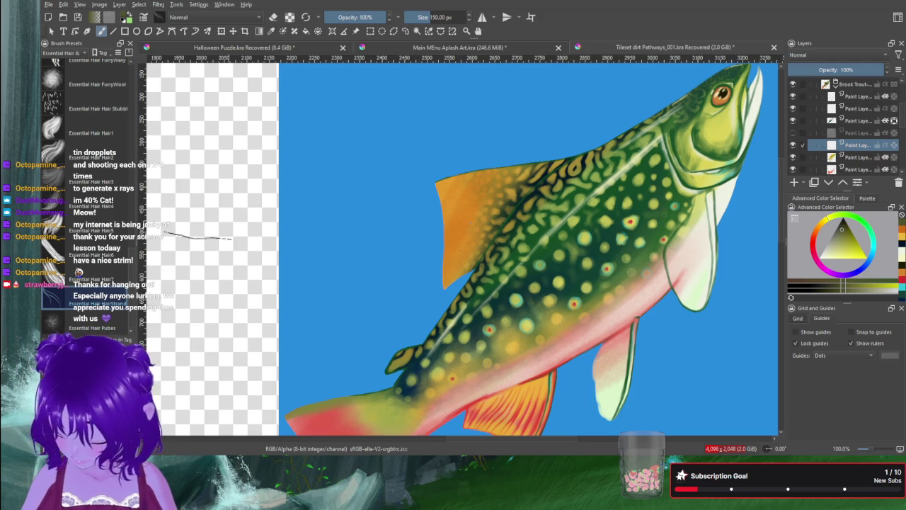
left_click(57, 223)
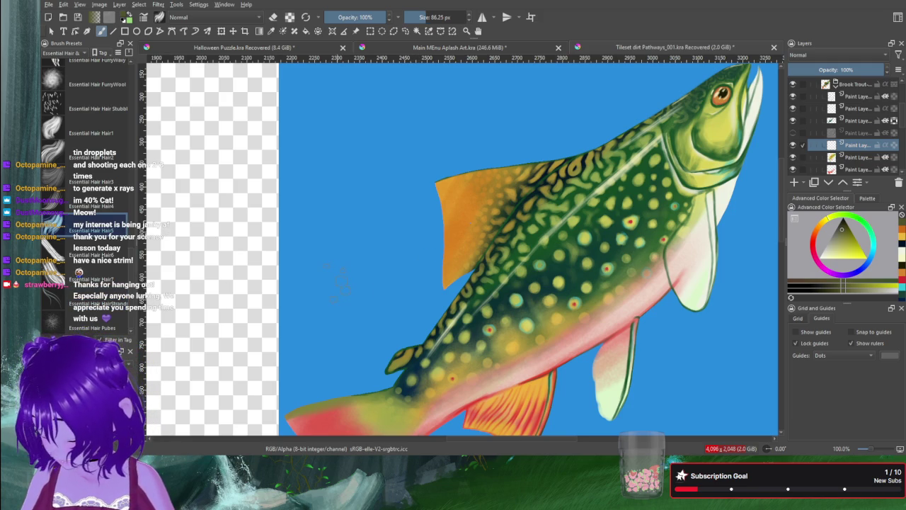
left_click_drag(510, 202, 387, 205)
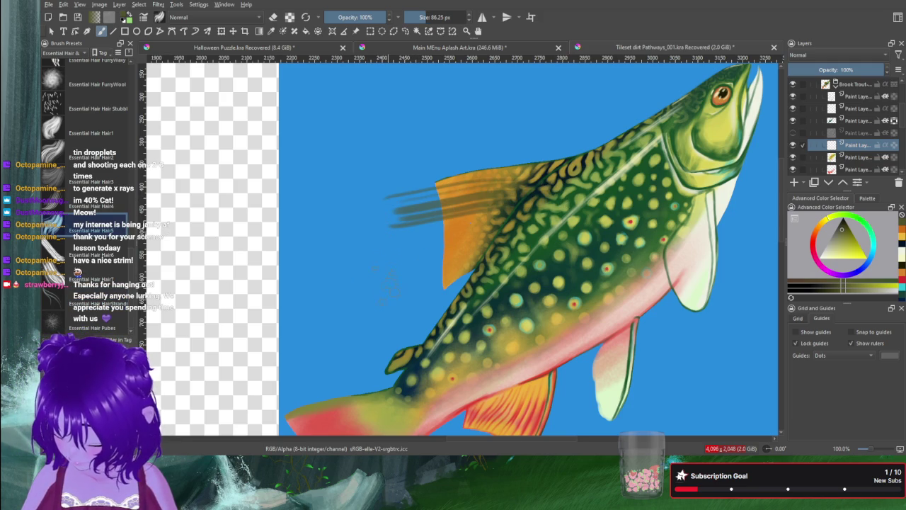
key("ctrl+z")
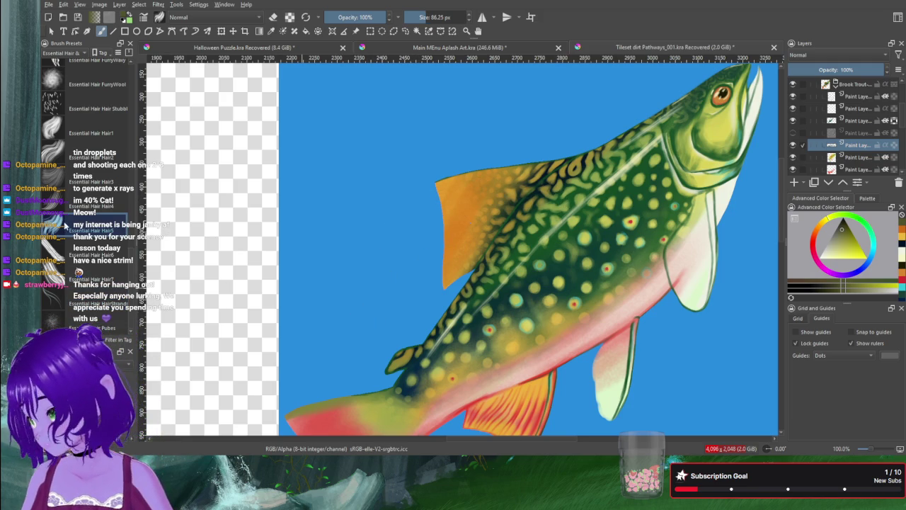
left_click(61, 203)
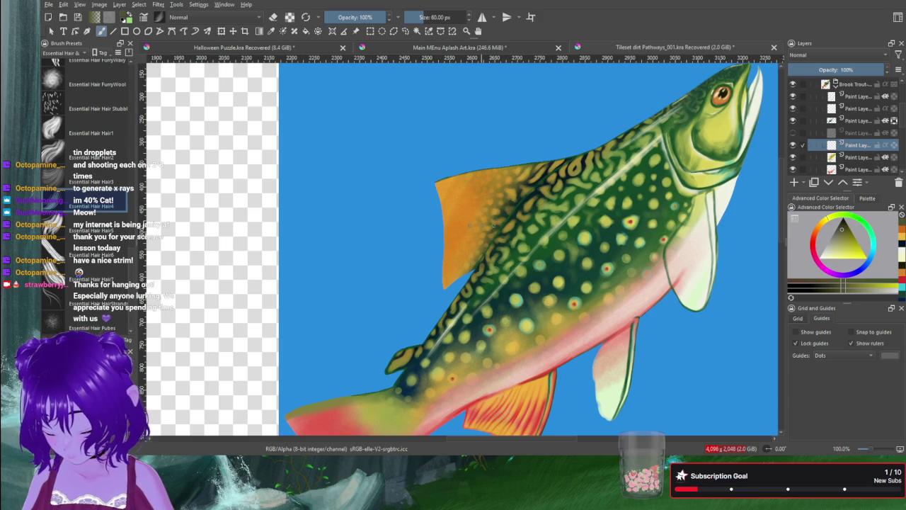
mouse_move(513, 185)
left_mouse_down()
mouse_move(399, 184)
mouse_move(419, 296)
left_mouse_up()
key("ctrl+z")
key("ctrl+z")
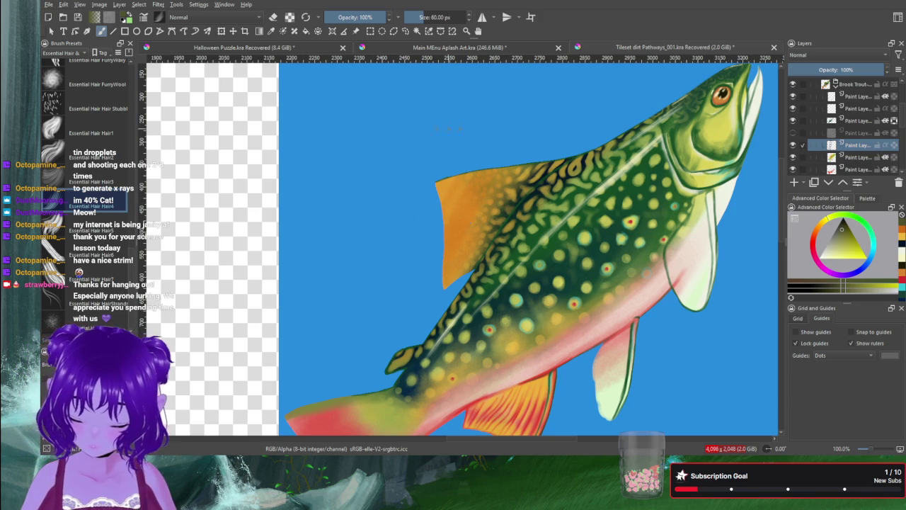
Step: Paint a wide block of dark green vertical strands left of the dorsal fin with Hair4
left_click_drag(431, 103, 414, 286)
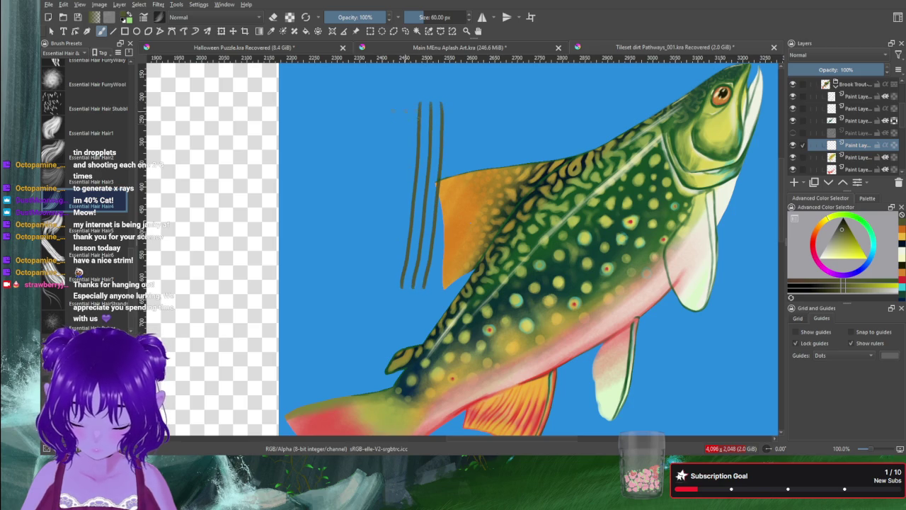
mouse_move(400, 85)
left_mouse_down()
mouse_move(392, 232)
mouse_move(369, 289)
left_mouse_up()
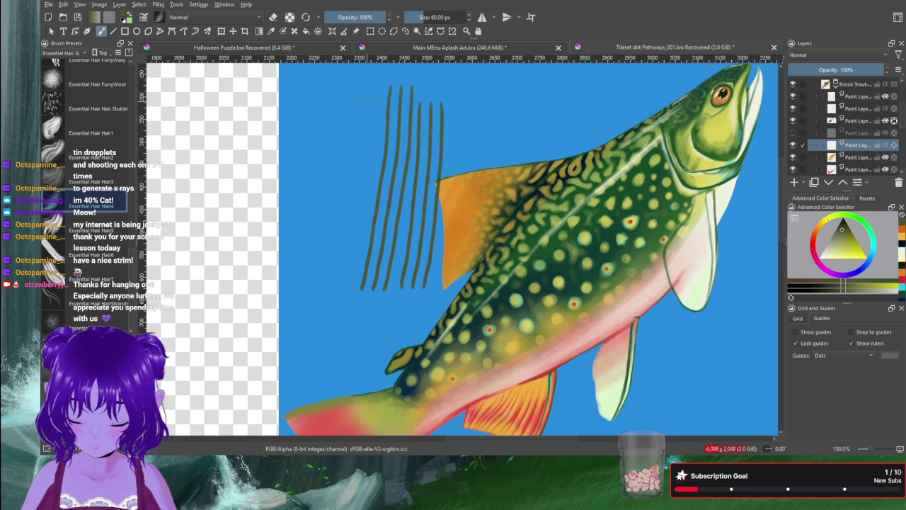
left_click_drag(370, 81, 370, 117)
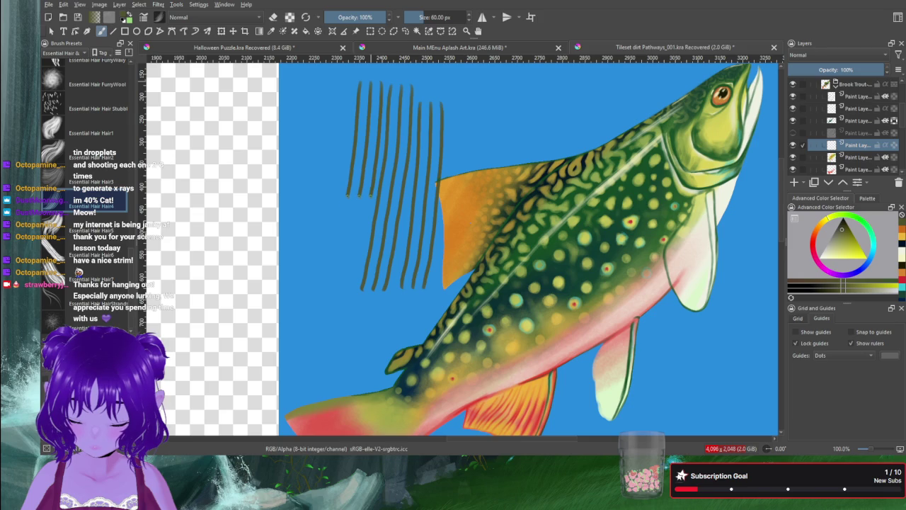
left_click_drag(354, 238, 333, 271)
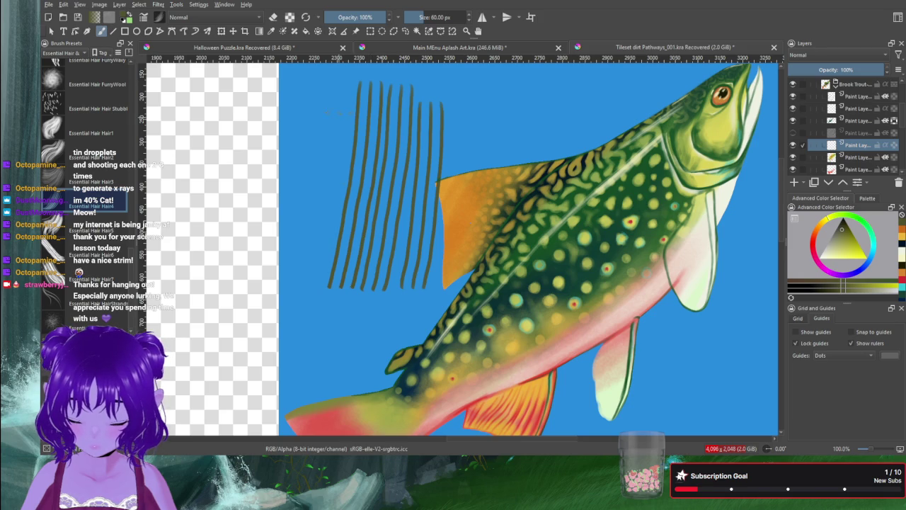
mouse_move(333, 86)
left_mouse_down()
mouse_move(339, 142)
mouse_move(330, 199)
left_mouse_up()
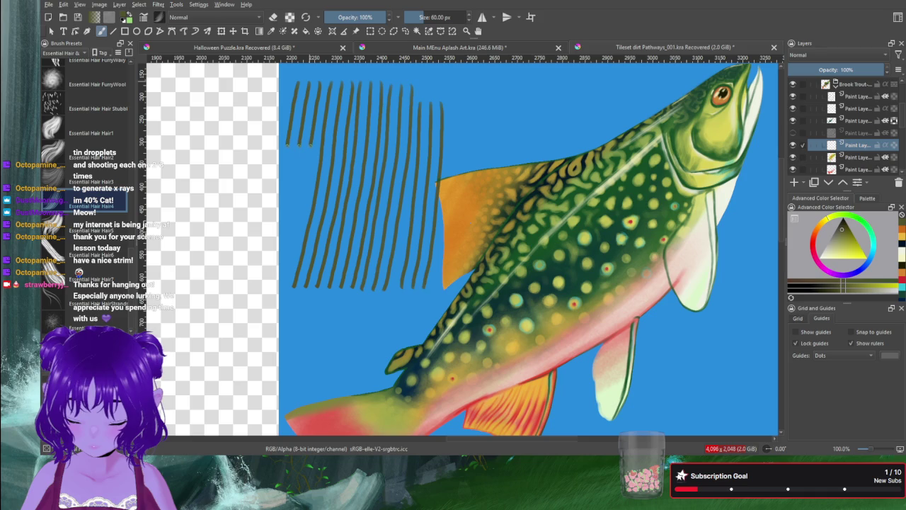
left_click_drag(281, 182, 273, 230)
left_click_drag(305, 181, 286, 228)
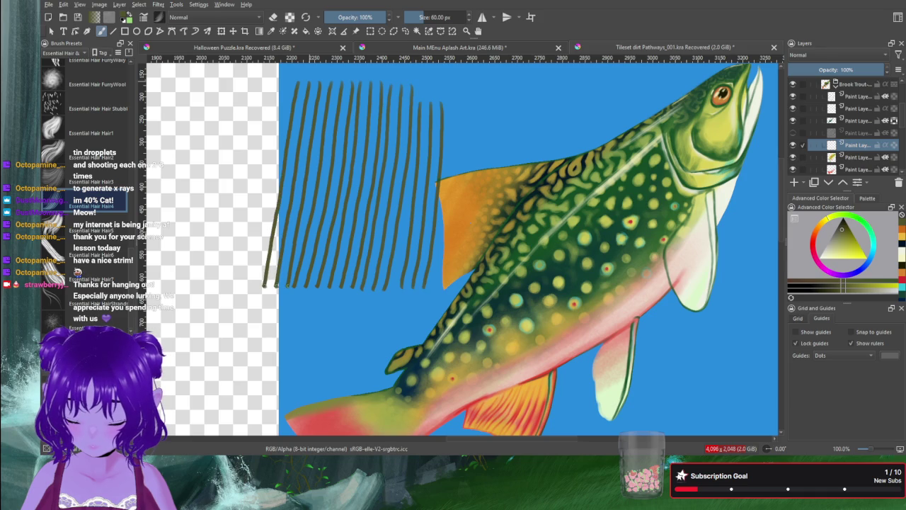
mouse_move(267, 81)
left_mouse_down()
mouse_move(247, 225)
mouse_move(252, 257)
left_mouse_up()
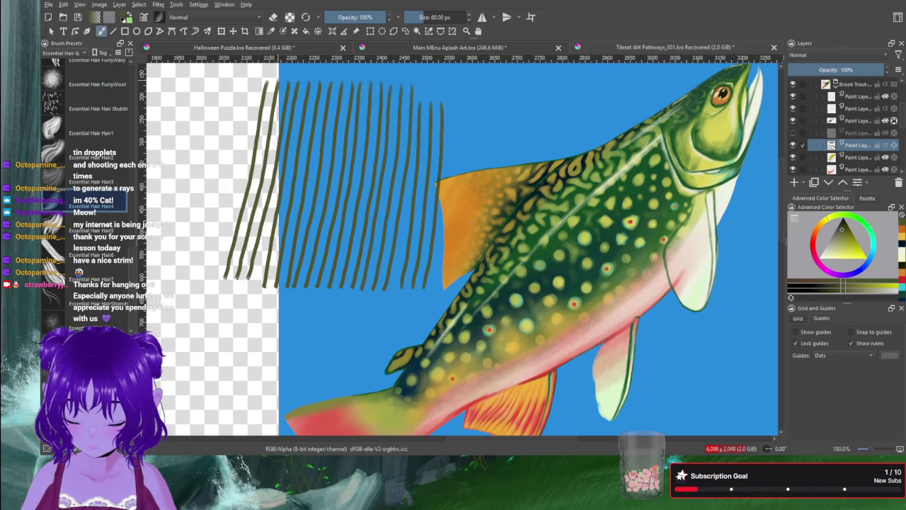
mouse_move(242, 80)
left_mouse_down()
mouse_move(235, 163)
mouse_move(197, 276)
left_mouse_up()
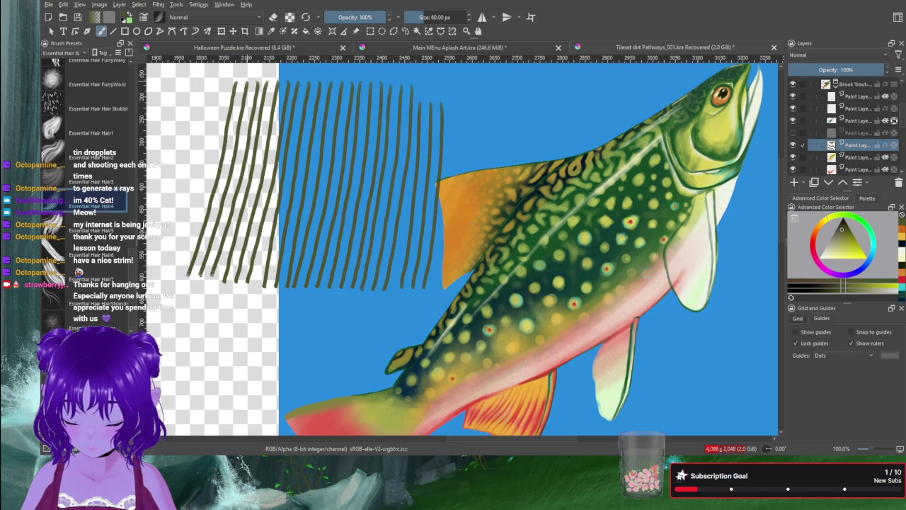
key("ctrl+t")
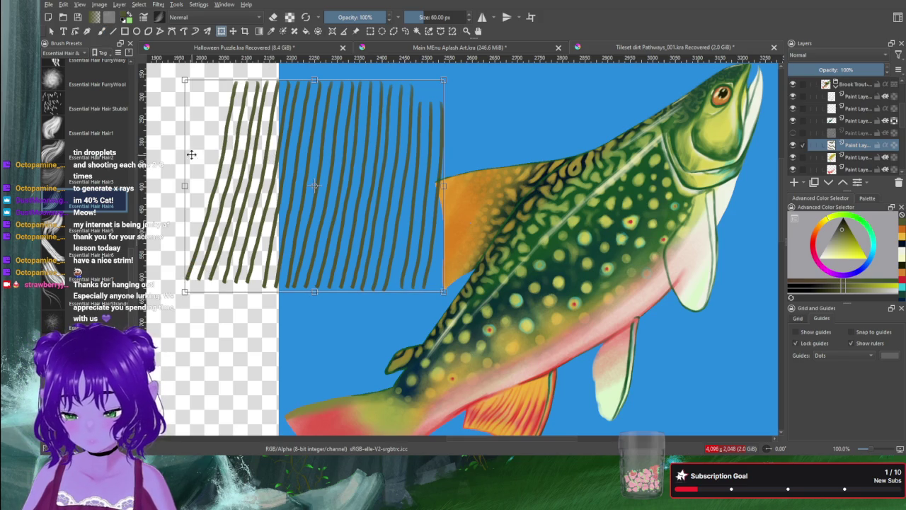
left_click_drag(182, 76, 256, 143)
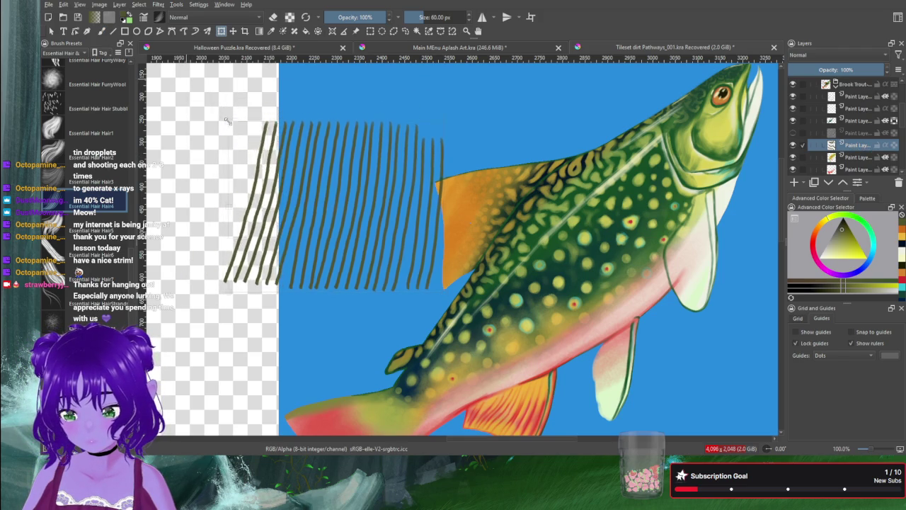
mouse_move(256, 144)
left_mouse_down()
mouse_move(379, 130)
mouse_move(458, 181)
left_mouse_up()
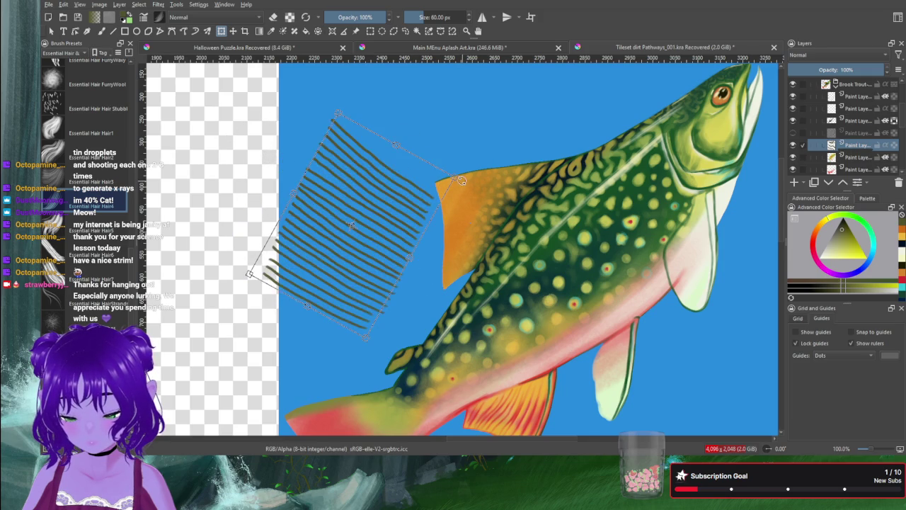
mouse_move(313, 245)
left_mouse_down()
mouse_move(473, 194)
mouse_move(458, 196)
left_mouse_up()
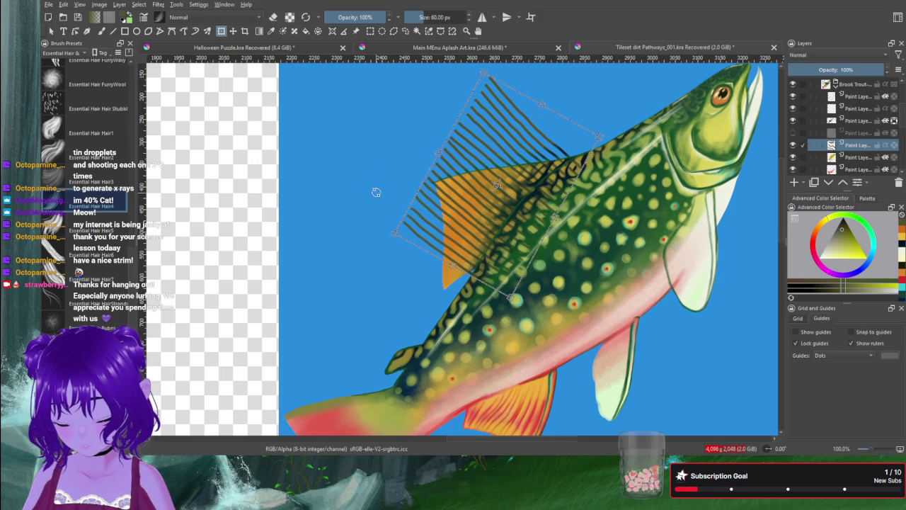
left_click_drag(483, 72, 459, 124)
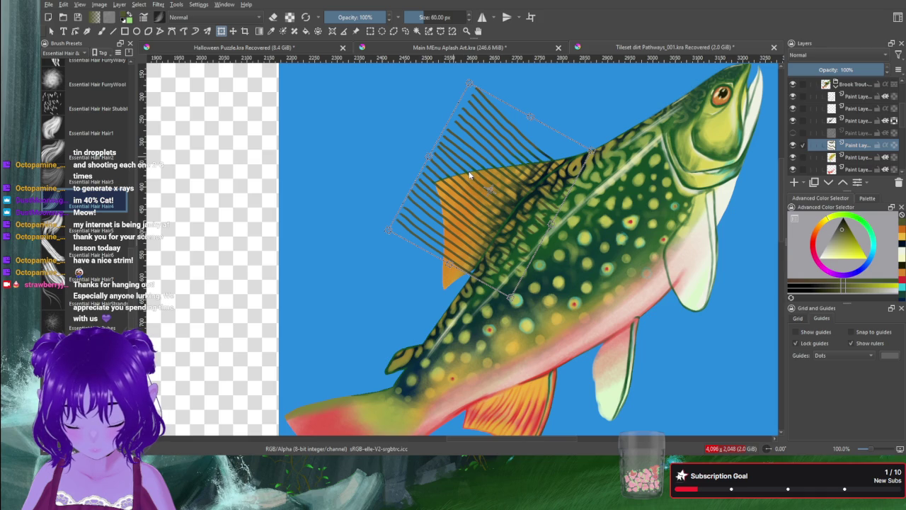
key("ctrl+z")
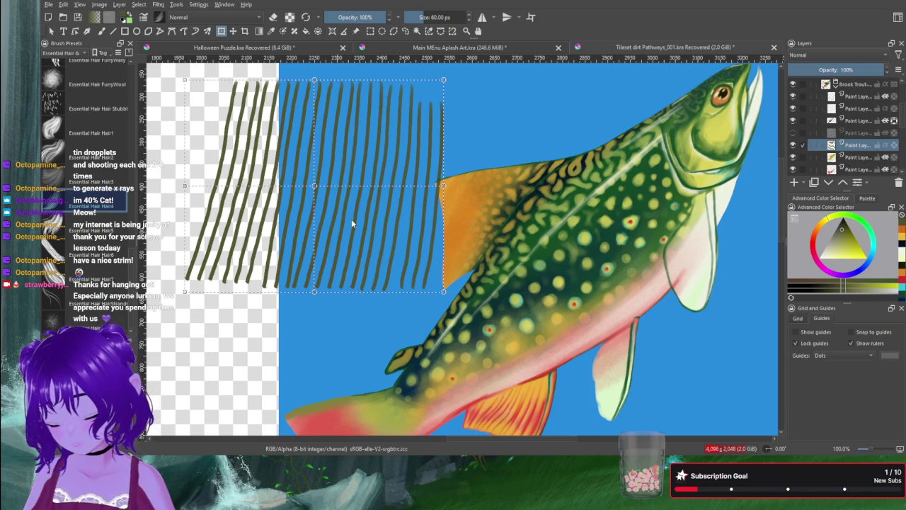
key("m")
Step: Warp the stripe block diagonally, stretching and tilting it toward the dorsal fin
mouse_move(185, 79)
left_mouse_down()
mouse_move(196, 121)
mouse_move(187, 131)
left_mouse_up()
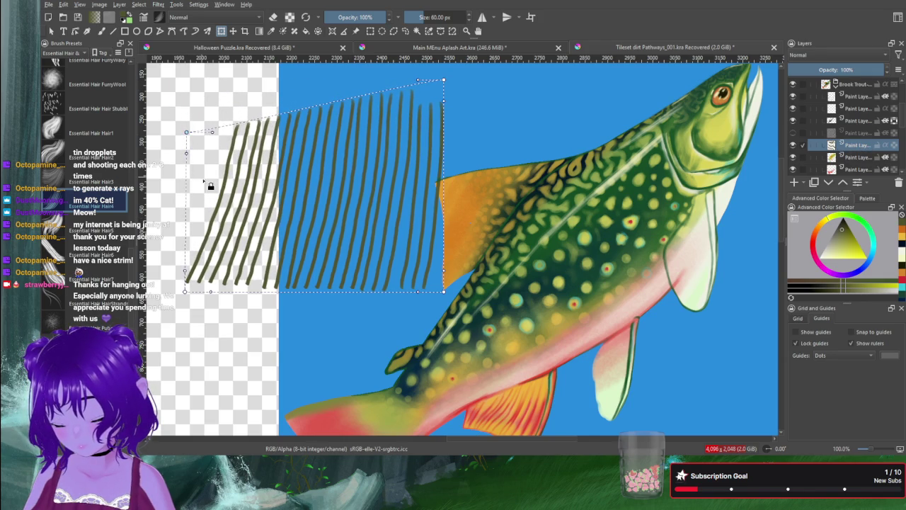
left_click_drag(206, 241, 296, 271)
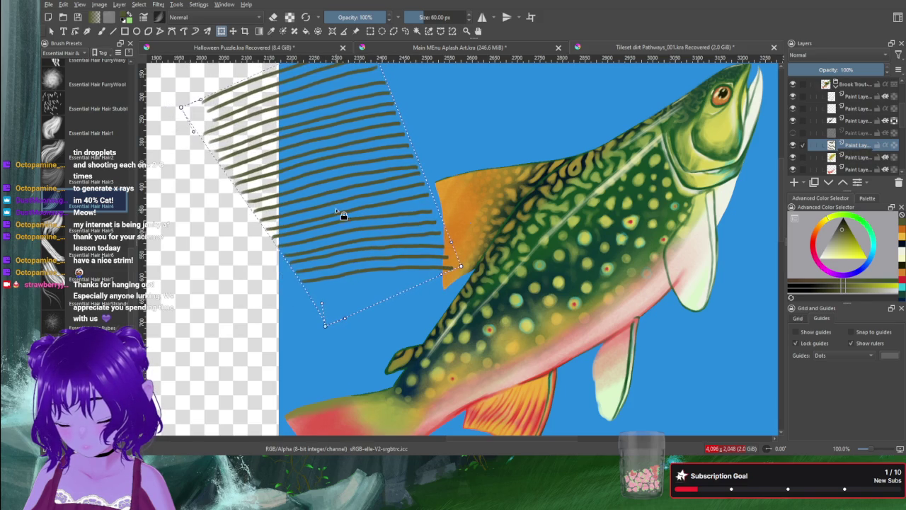
left_click_drag(437, 174, 425, 163)
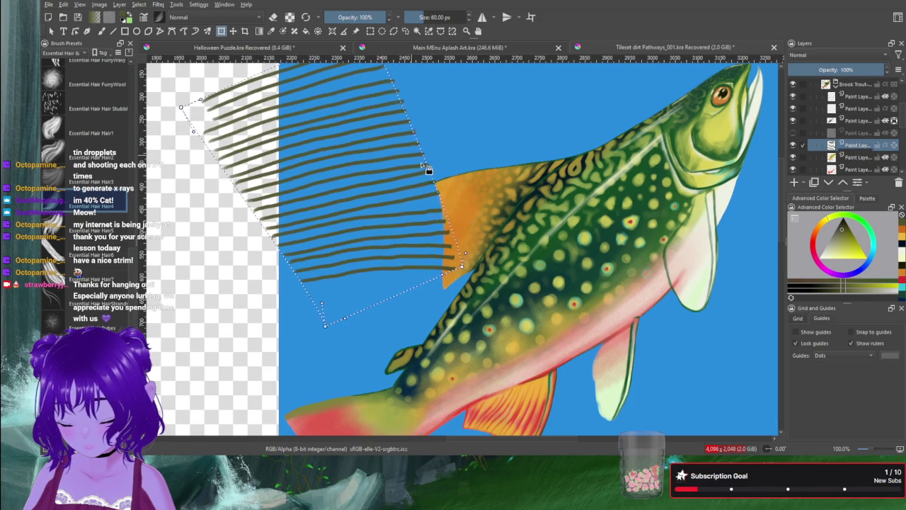
left_click_drag(476, 192, 473, 205)
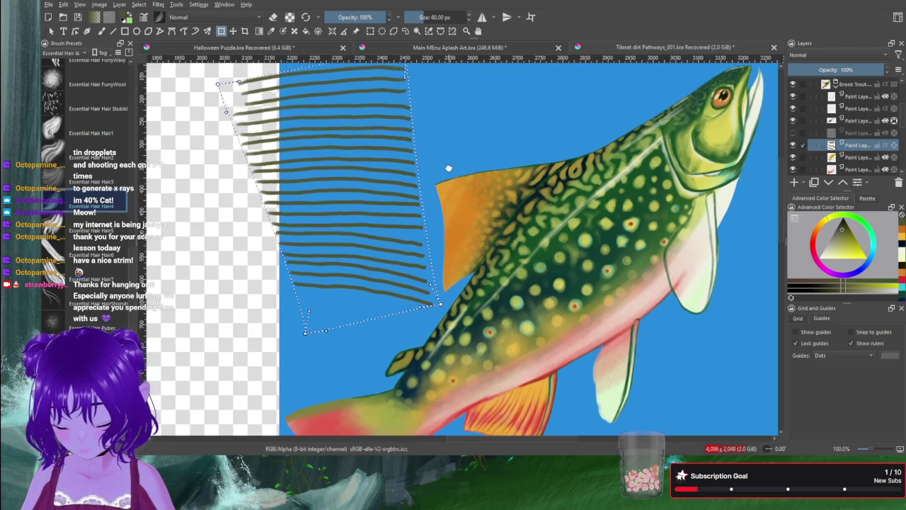
scroll(449, 167, "up", 1)
left_click_drag(407, 85, 577, 187)
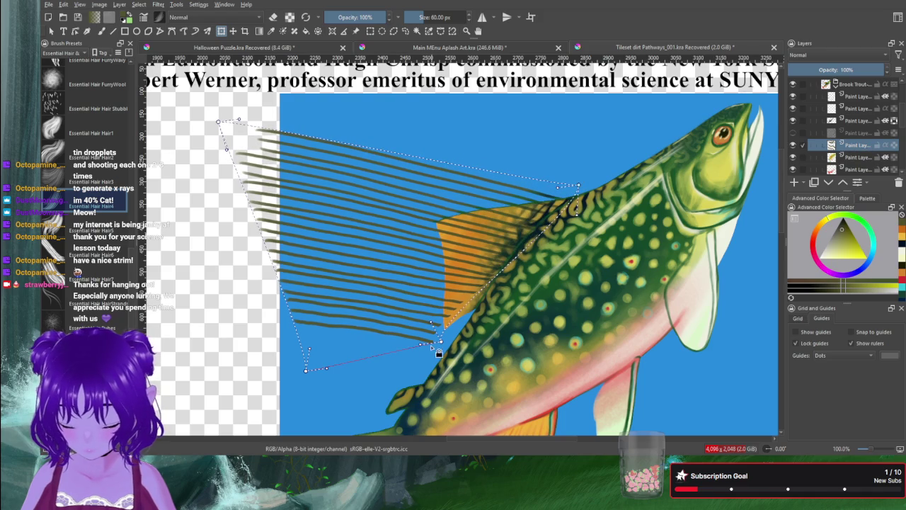
mouse_move(439, 343)
left_mouse_down()
mouse_move(478, 345)
mouse_move(517, 298)
left_mouse_up()
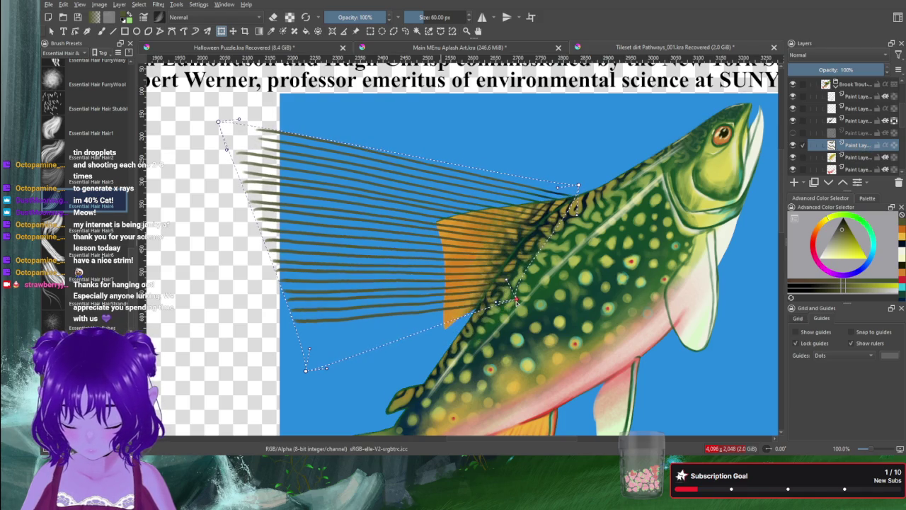
mouse_move(302, 373)
left_mouse_down()
mouse_move(315, 353)
mouse_move(476, 388)
mouse_move(480, 356)
left_mouse_up()
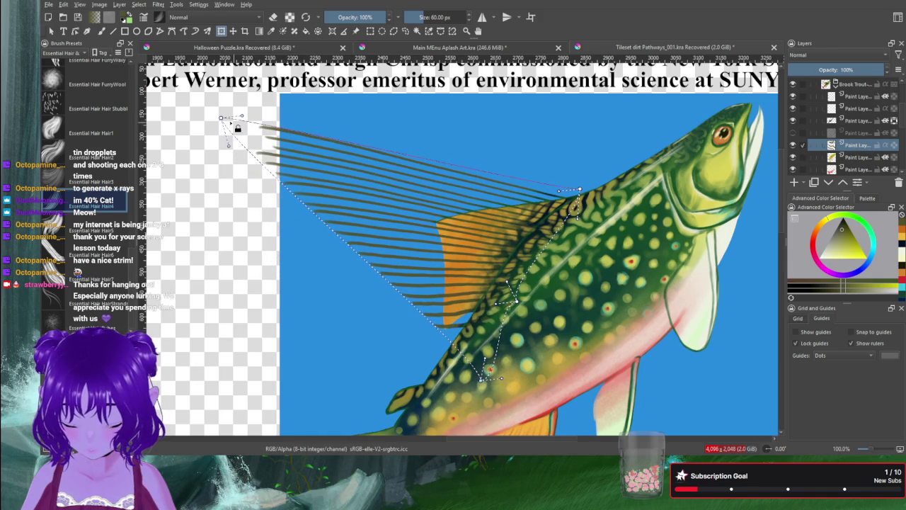
Step: Fit the stripes' corners and edges to the fin's shape and commit the warp
left_click_drag(222, 118, 422, 225)
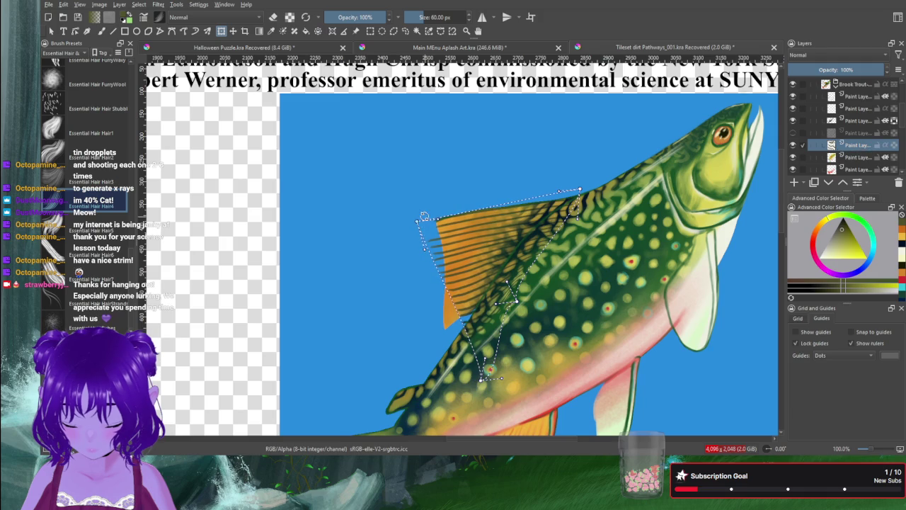
mouse_move(481, 380)
left_mouse_down()
mouse_move(437, 335)
mouse_move(435, 352)
left_mouse_up()
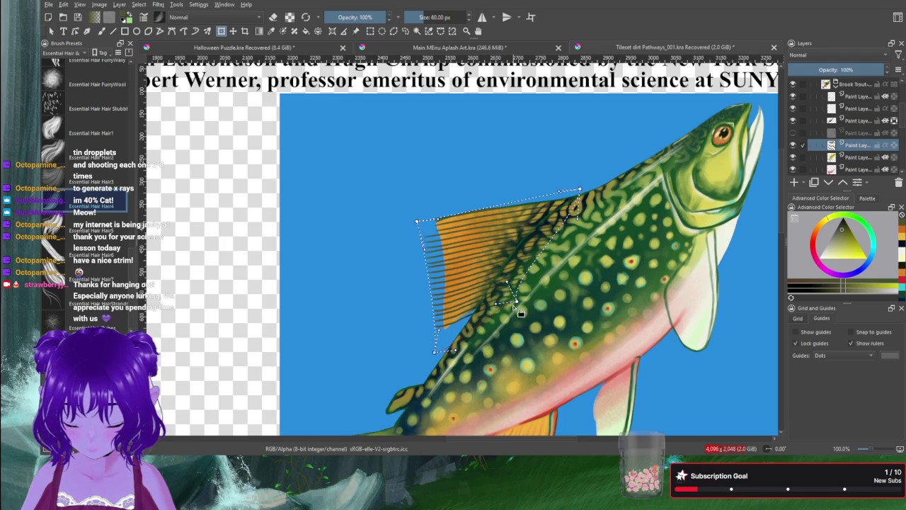
left_click_drag(516, 305, 487, 302)
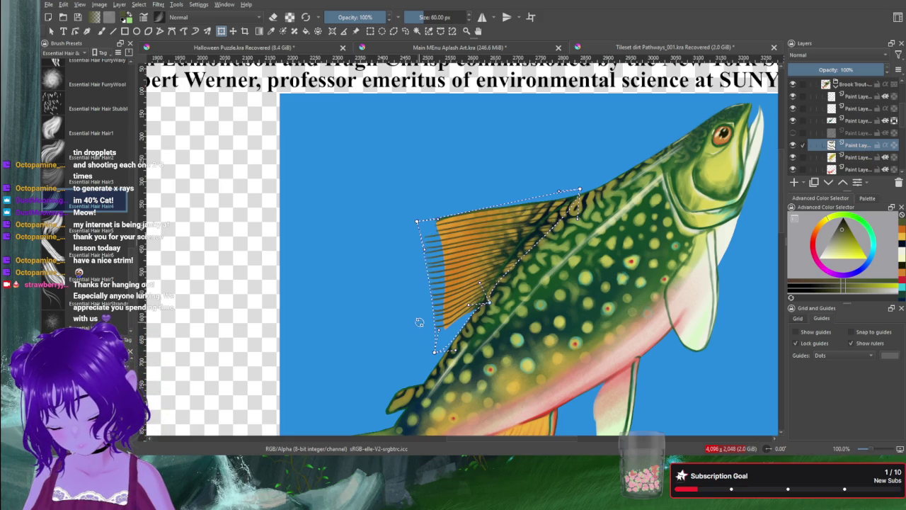
left_click_drag(434, 352, 424, 356)
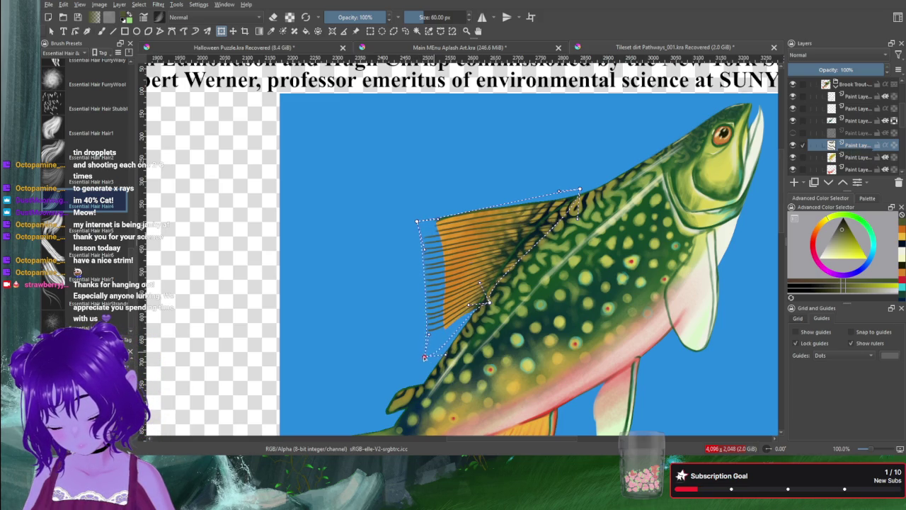
left_click_drag(420, 223, 408, 229)
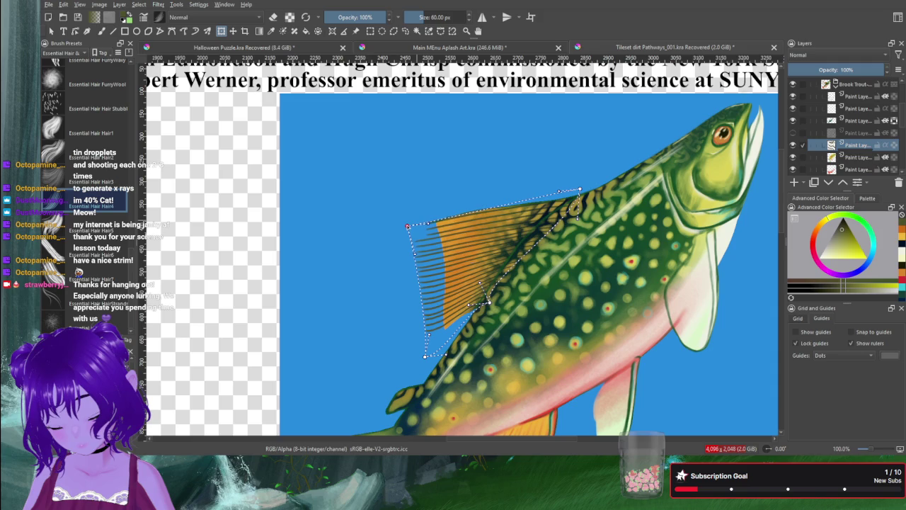
left_click_drag(408, 229, 409, 227)
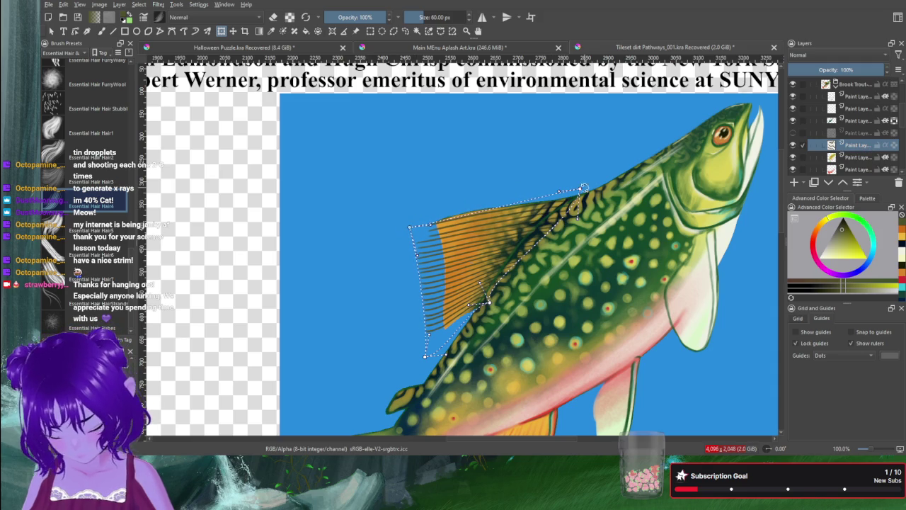
left_click_drag(581, 189, 548, 206)
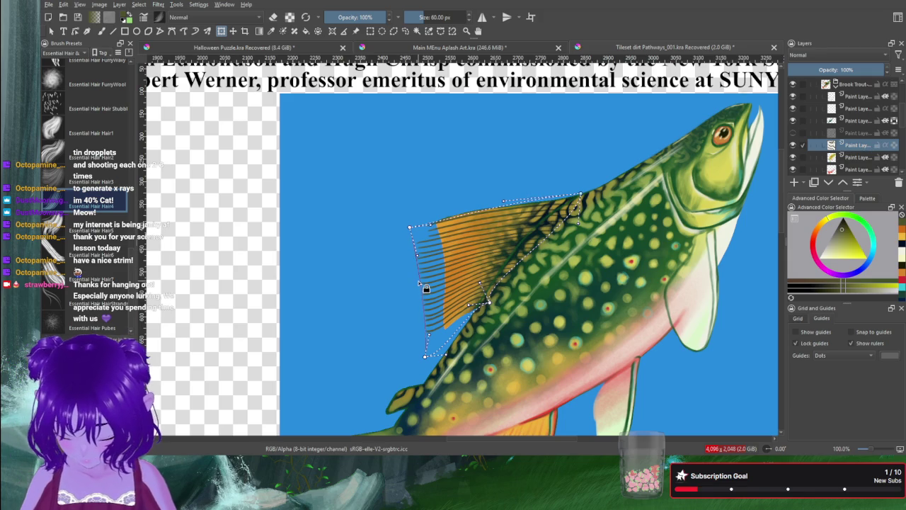
mouse_move(419, 284)
left_mouse_down()
mouse_move(430, 296)
mouse_move(423, 289)
left_mouse_up()
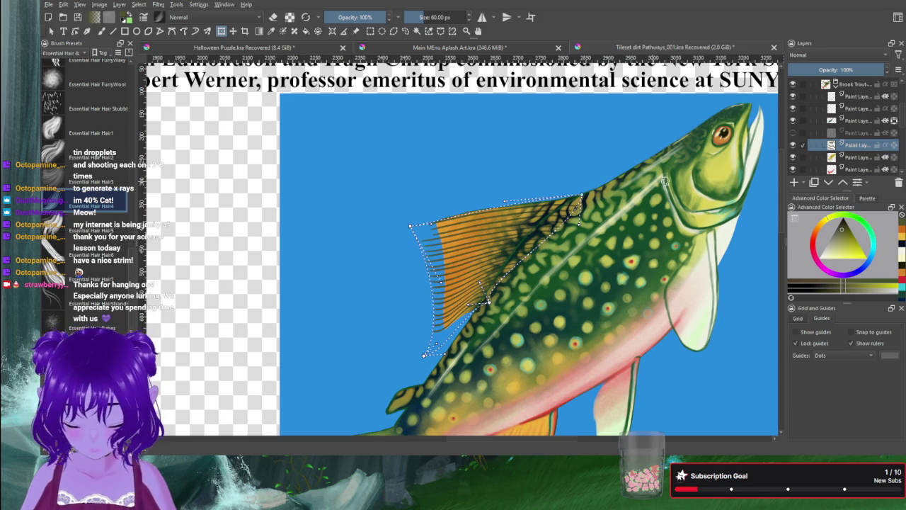
key("Return")
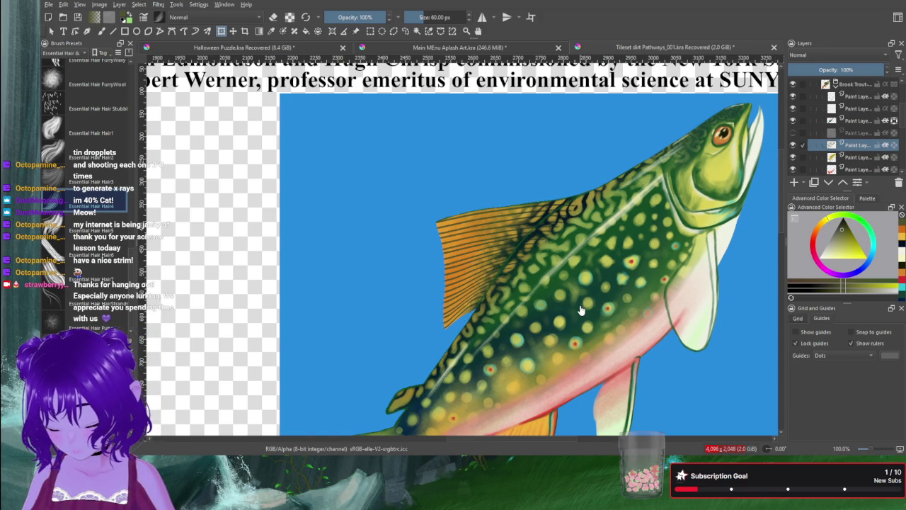
Step: Clear the selection around the fin and switch to a hard round painting brush
key("e")
left_click_drag(421, 204, 577, 332)
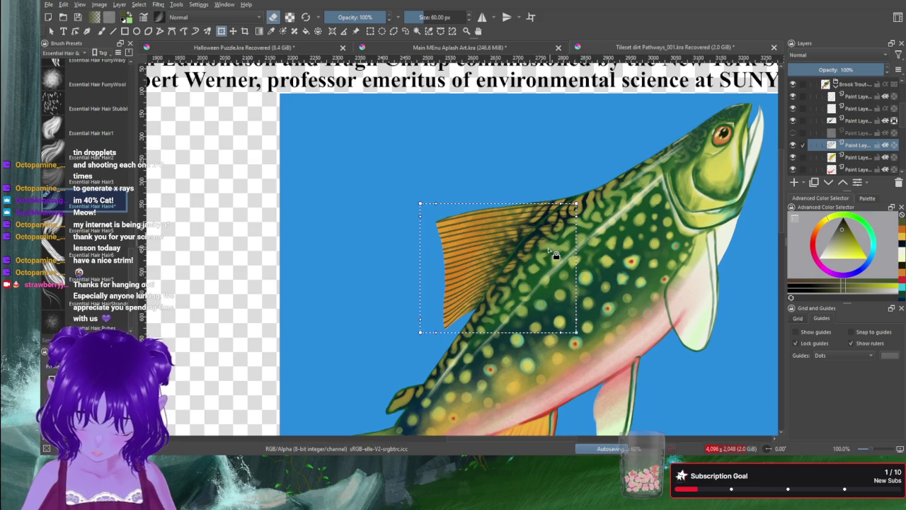
key("ctrl+shift+a")
key("b")
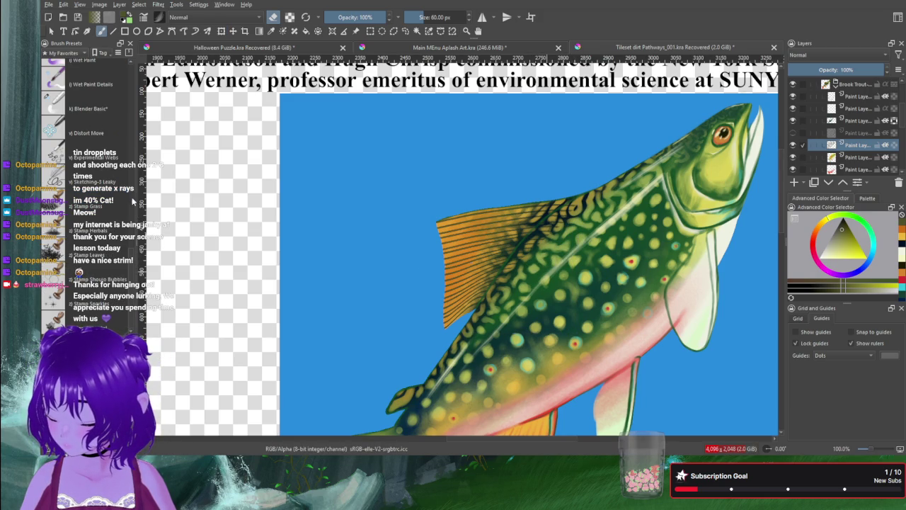
scroll(57, 177, "up", 10)
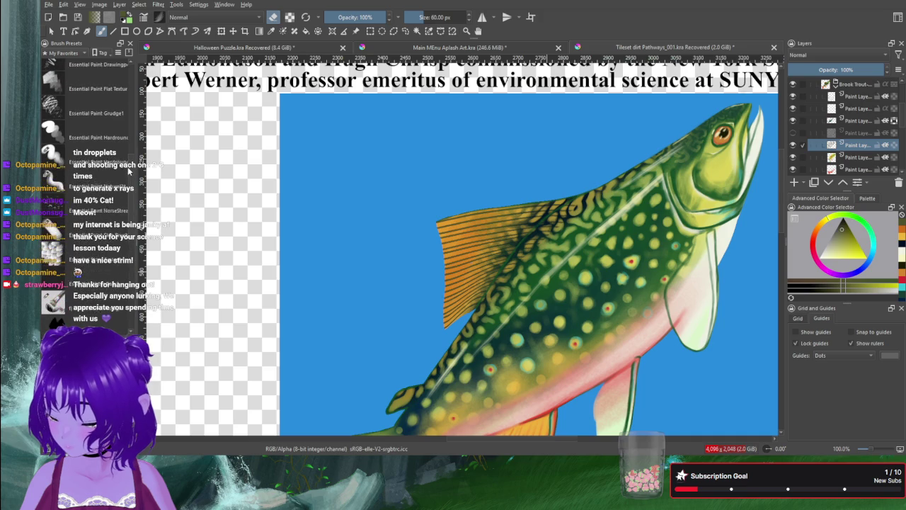
left_click(56, 134)
key("e")
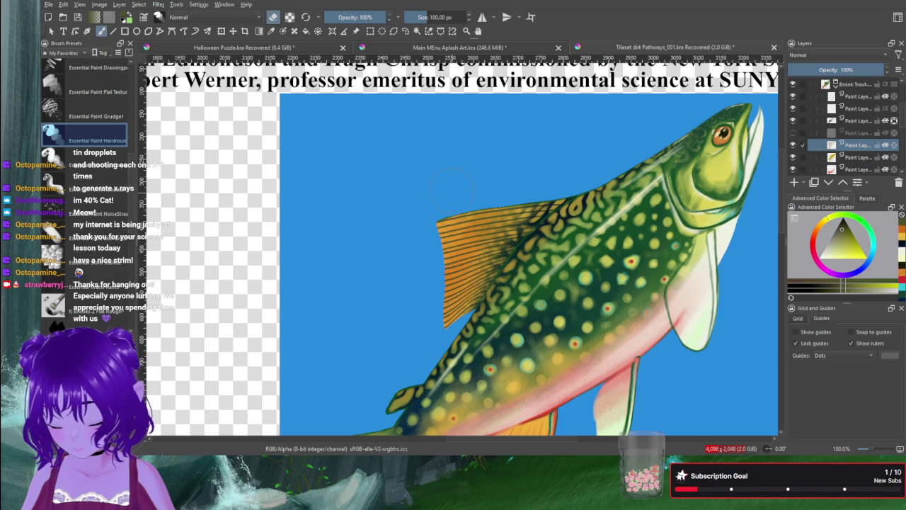
Step: Settle on a small 9 px round brush loaded with olive sampled from the trout's body
left_click(65, 160)
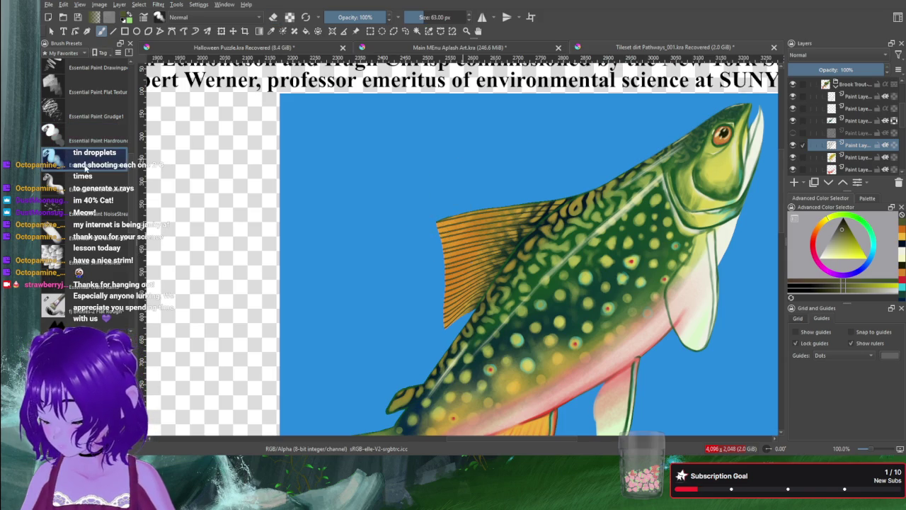
key("bracketright")
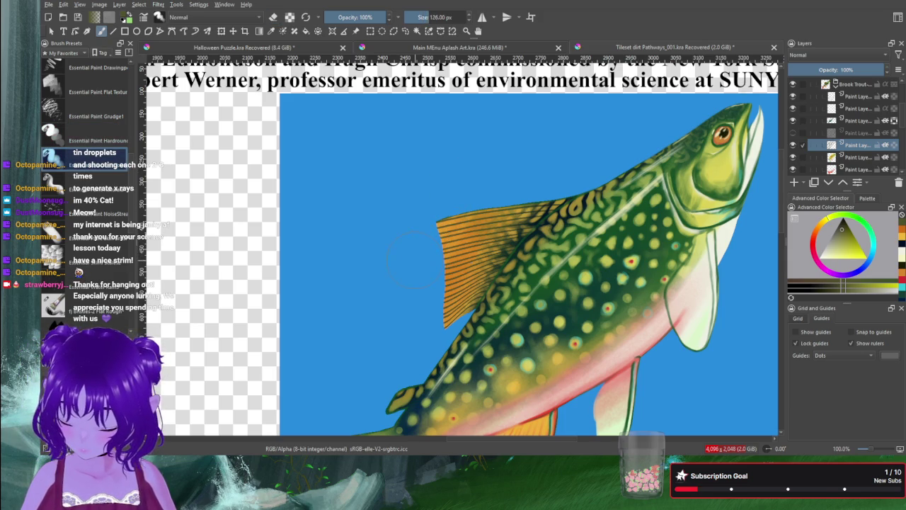
key("bracketright")
key("bracketright")
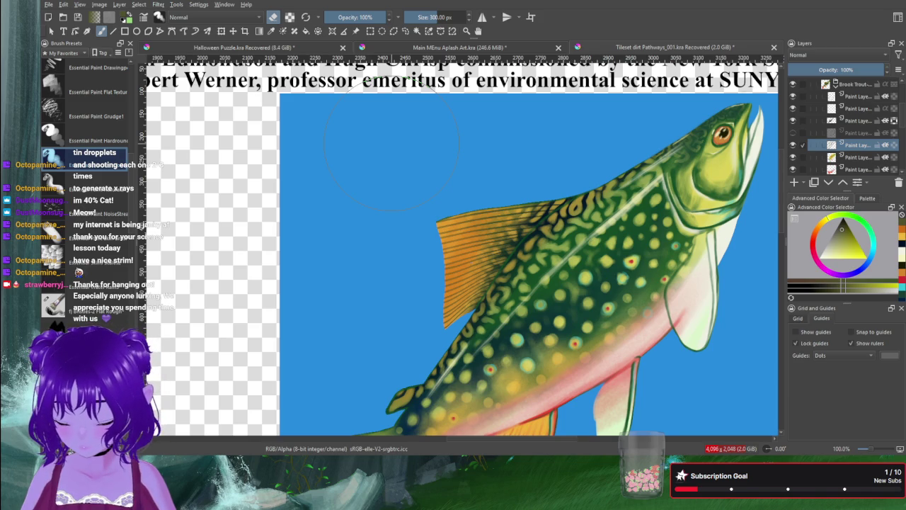
left_click(64, 182)
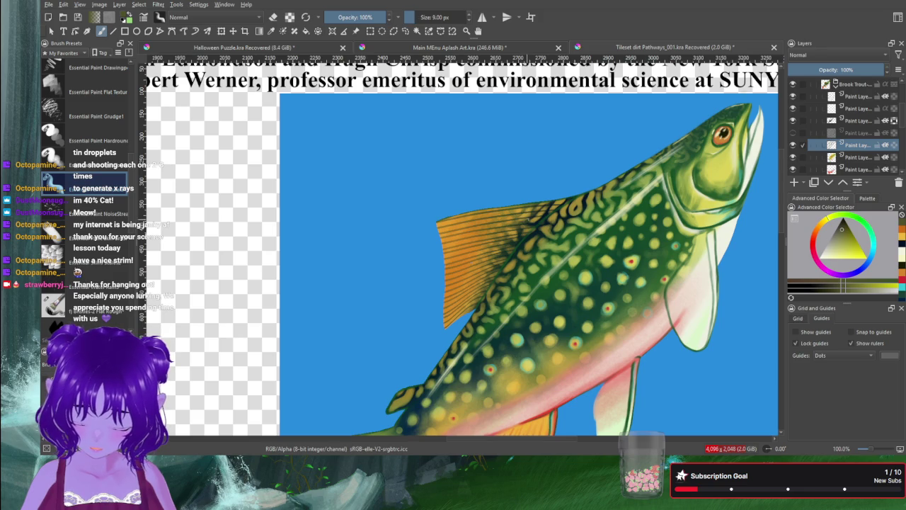
left_click(529, 217, "ctrl")
scroll(487, 221, "up", 3)
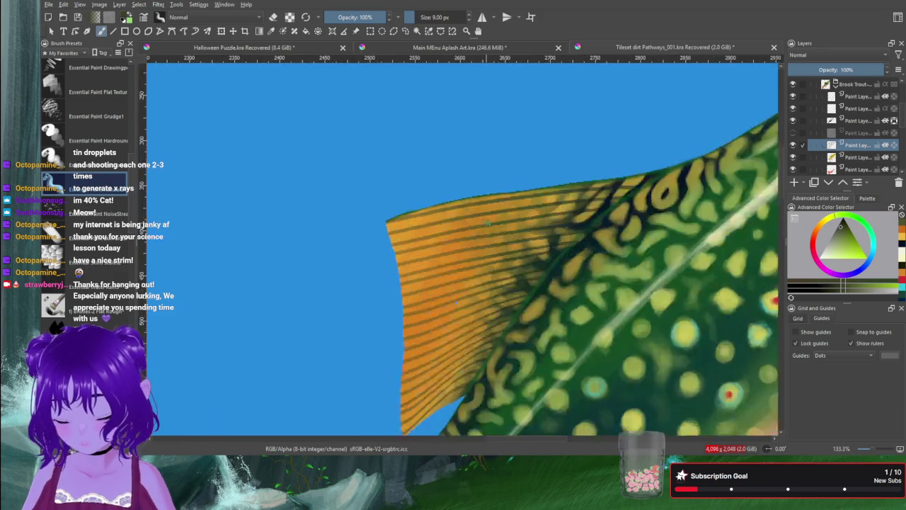
Step: Paint a thin dark olive line along the dorsal fin's top edge
scroll(487, 221, "up", 1)
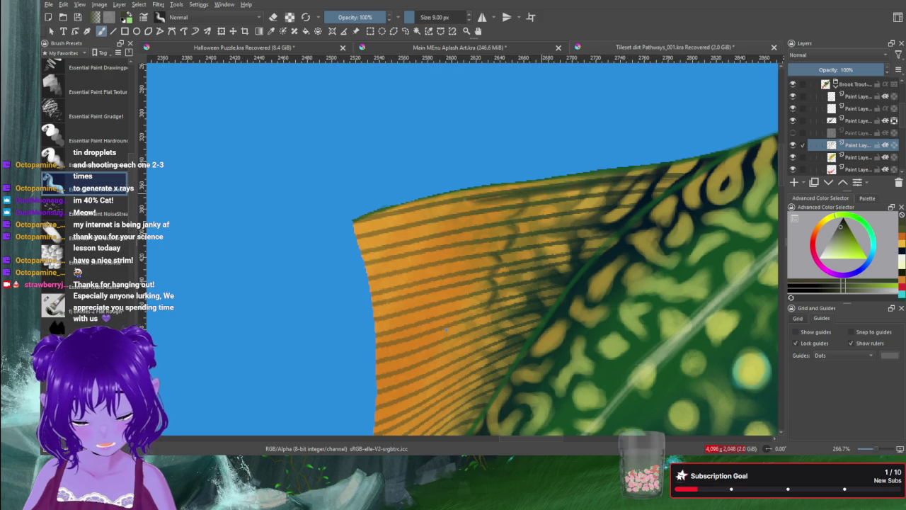
mouse_move(478, 199)
left_mouse_down()
mouse_move(369, 221)
mouse_move(394, 216)
left_mouse_up()
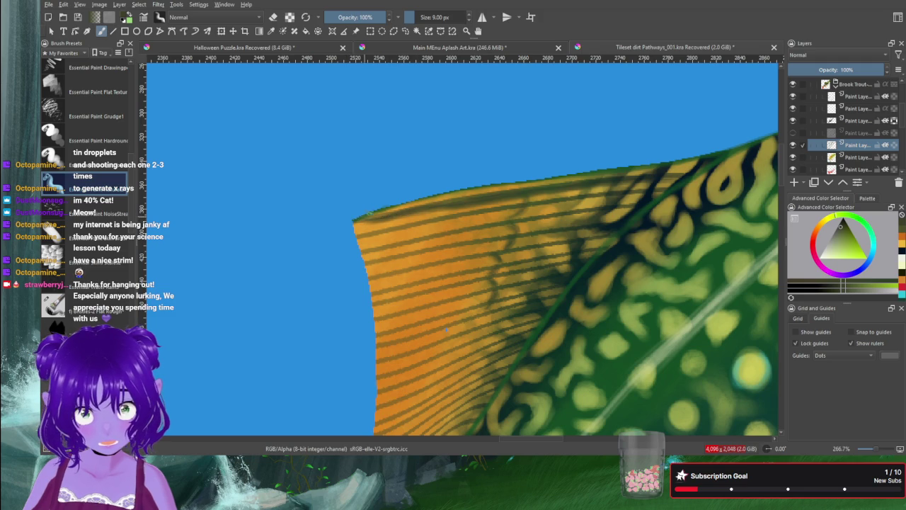
Step: Extend the dark stroke along the fin's top edge and darken several of its rays
left_click_drag(433, 197, 698, 161)
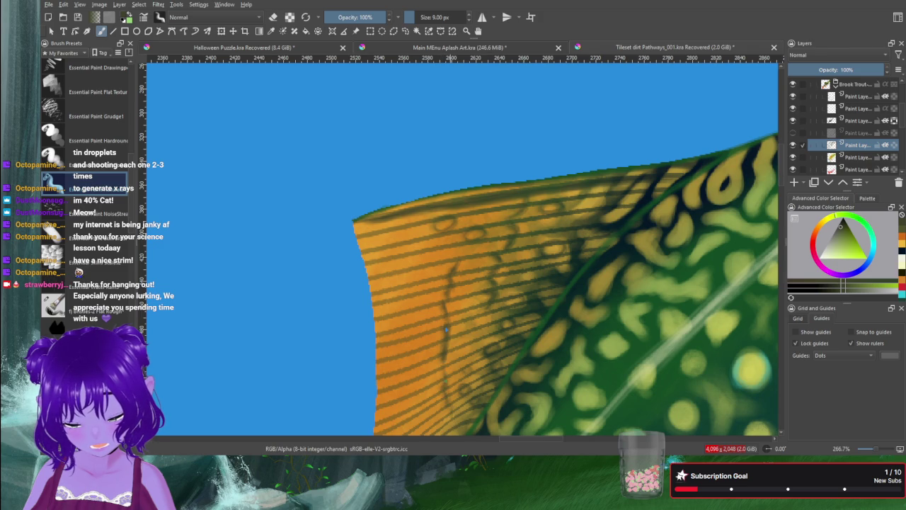
left_click_drag(447, 378, 447, 361)
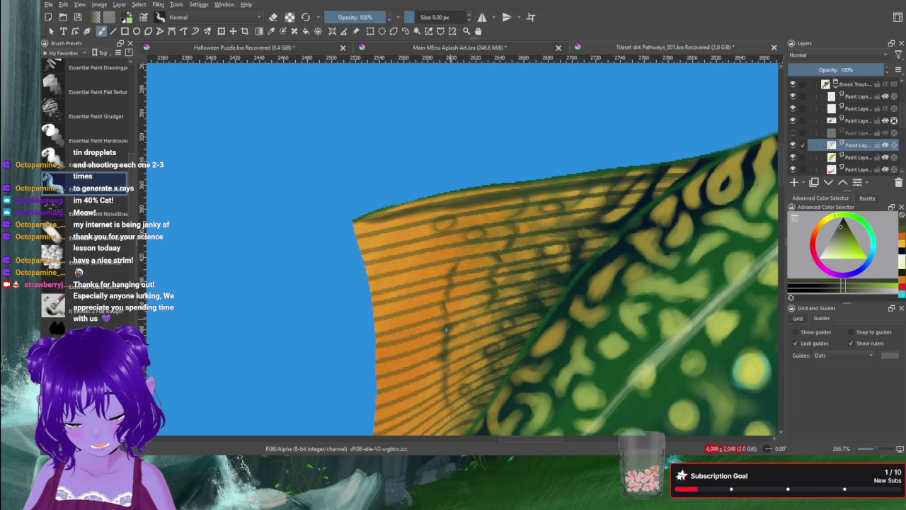
mouse_move(441, 323)
left_mouse_down()
mouse_move(458, 300)
mouse_move(451, 284)
mouse_move(443, 292)
mouse_move(446, 262)
left_mouse_up()
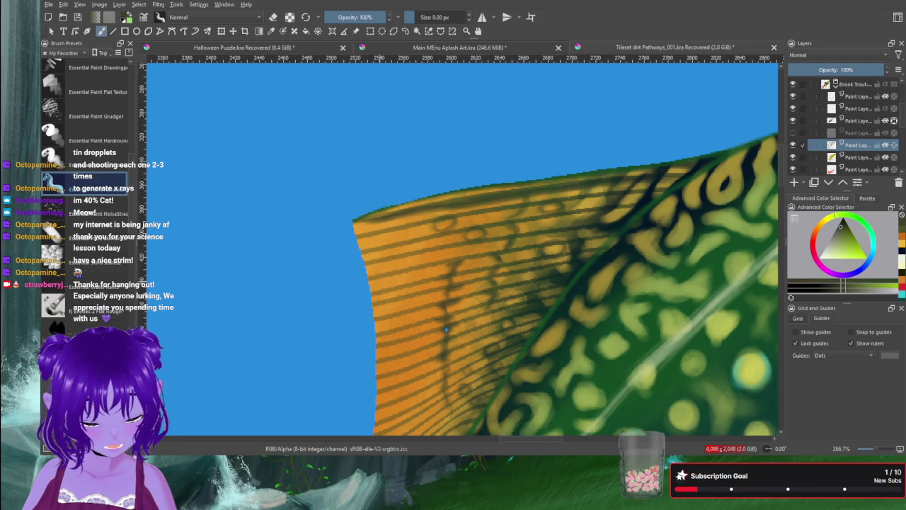
left_click(896, 121)
Step: Select the fin layer and erase notches into the fin edge with a 3 px eraser
scroll(856, 134, "down", 3)
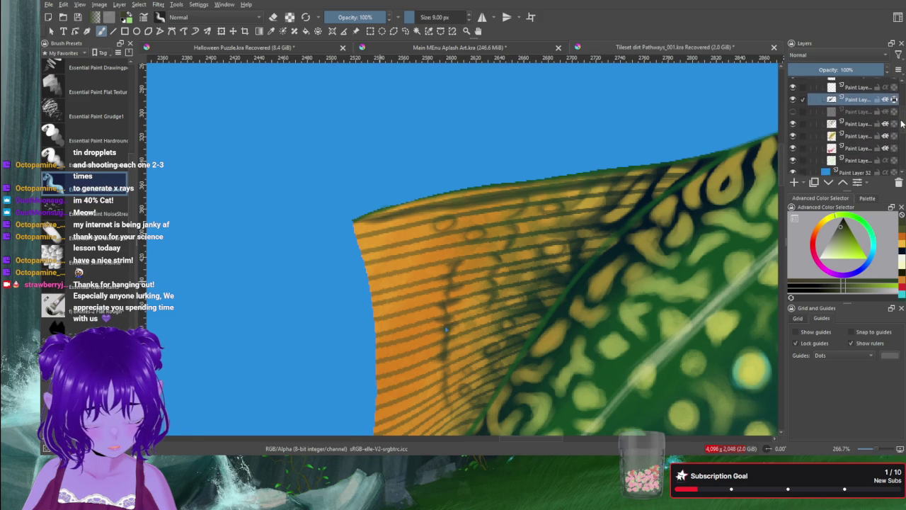
left_click(856, 148)
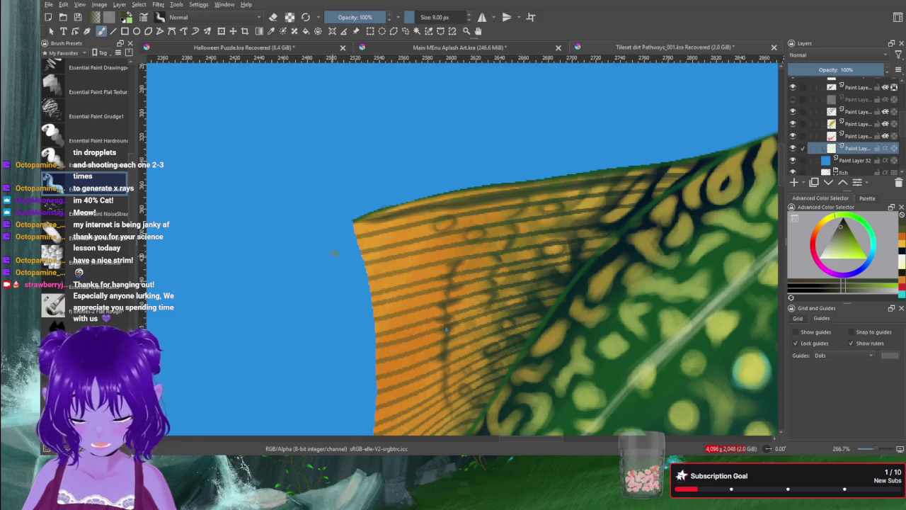
key("e")
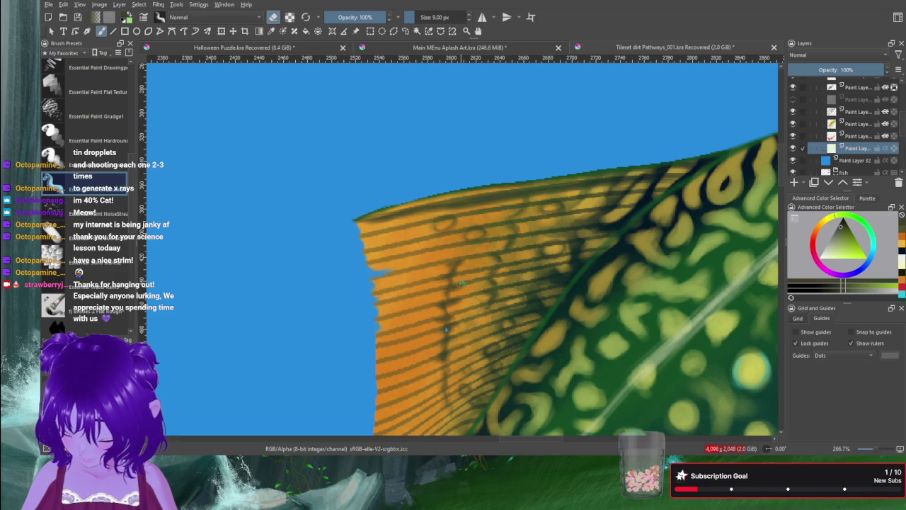
key("bracketleft")
key("bracketleft")
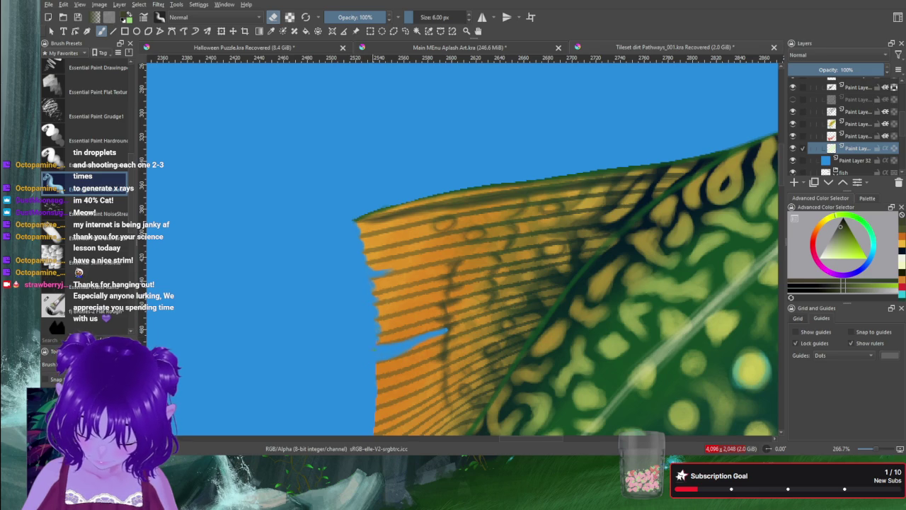
key("bracketleft")
key("bracketleft")
key("bracketleft")
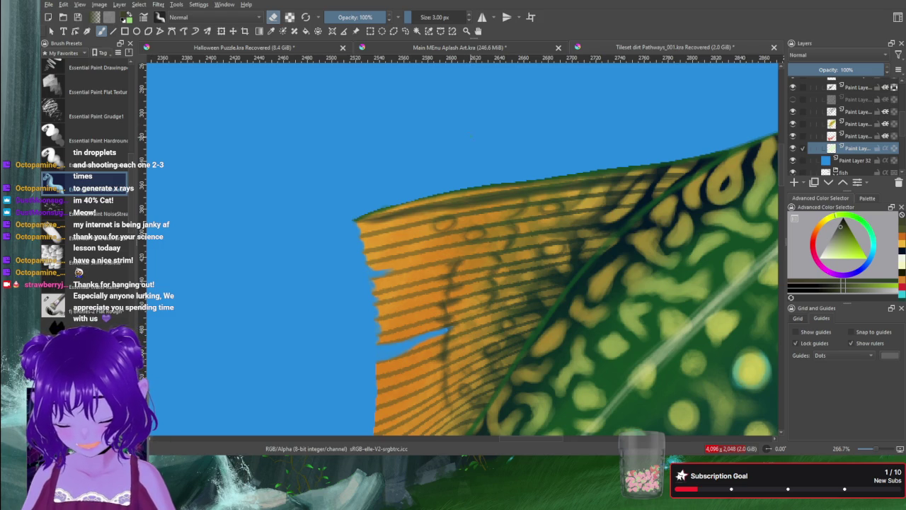
left_click_drag(465, 141, 412, 134)
scroll(416, 145, "down", 1)
Step: Zoom out to 100% to centre the whole trout, then reselect the lower paint layer
scroll(422, 163, "down", 1)
scroll(428, 181, "down", 1)
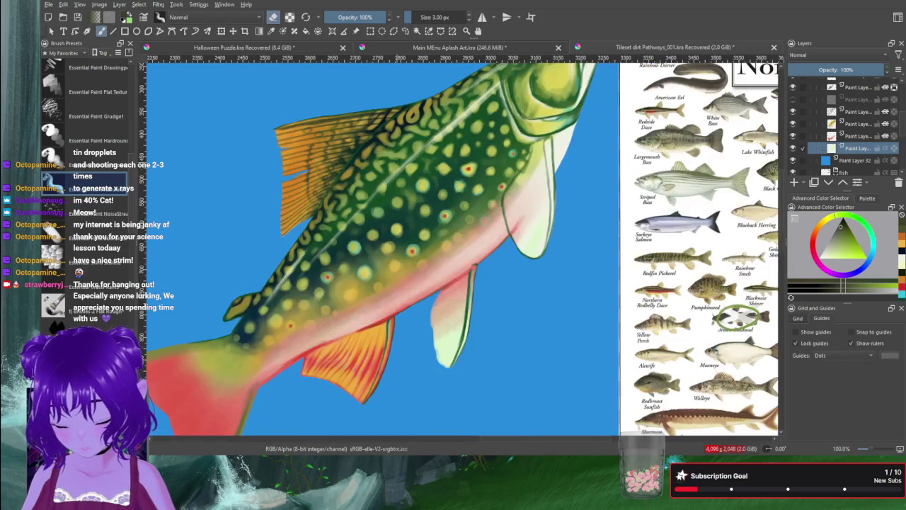
scroll(433, 202, "down", 2)
left_click_drag(436, 206, 483, 220)
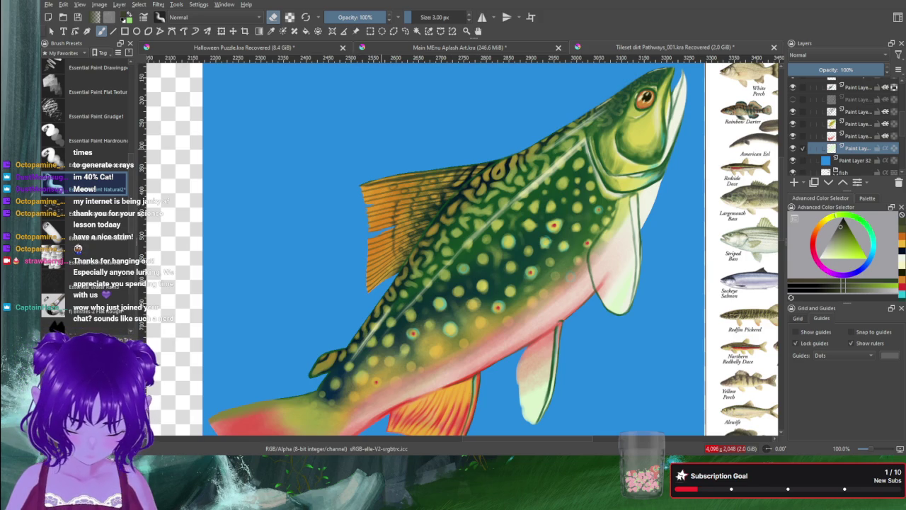
key("Page_Up")
key("Page_Up")
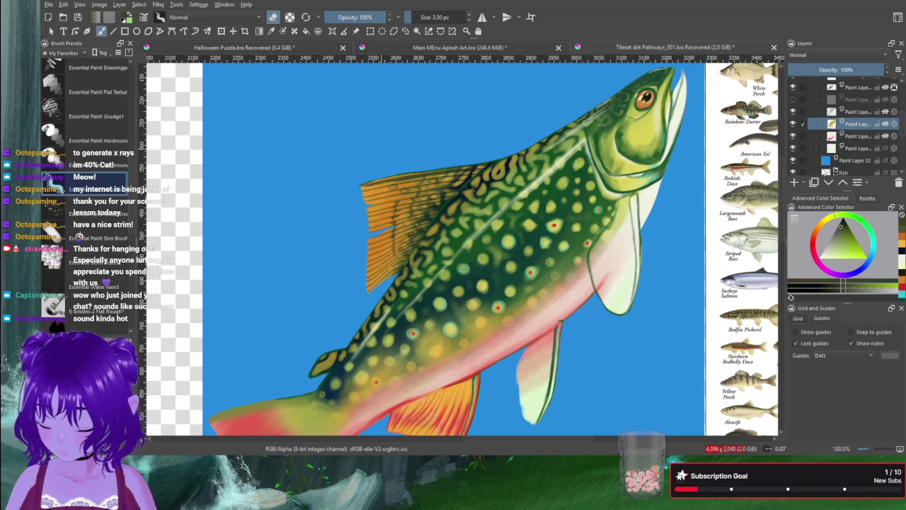
left_click(848, 148)
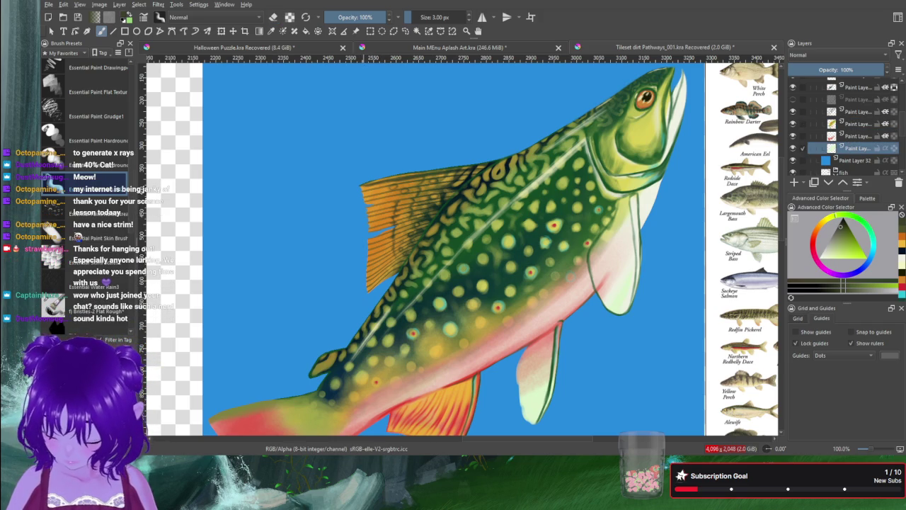
Step: Paint yellow spots on the trout's flank, then zoom out to 200% and pan to the fin
scroll(359, 298, "up", 3)
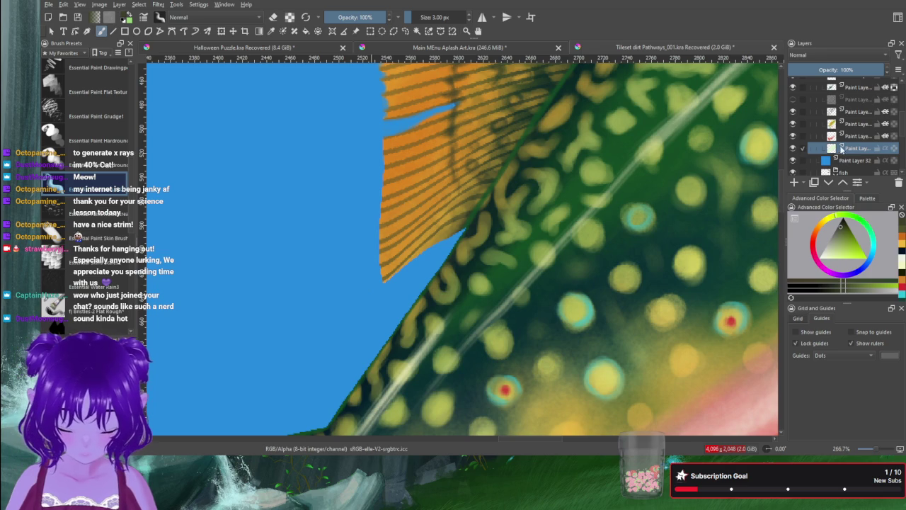
key("e")
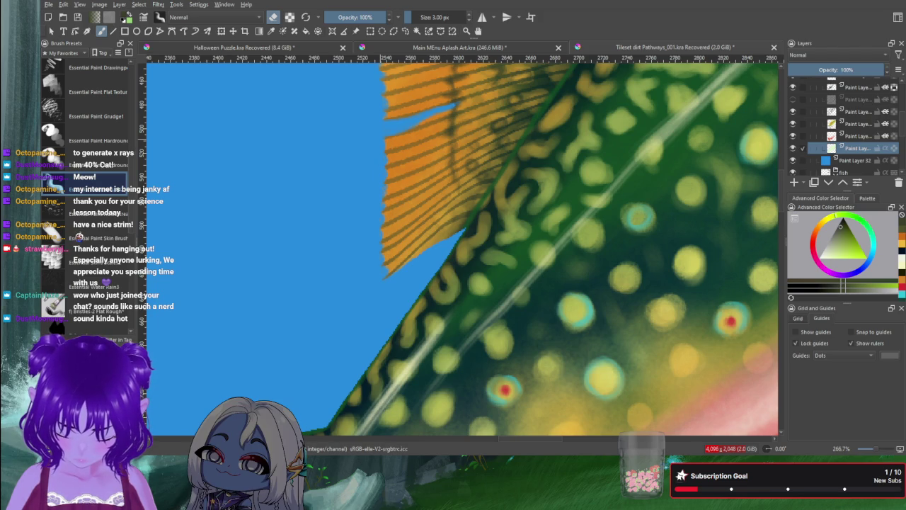
scroll(355, 201, "down", 1)
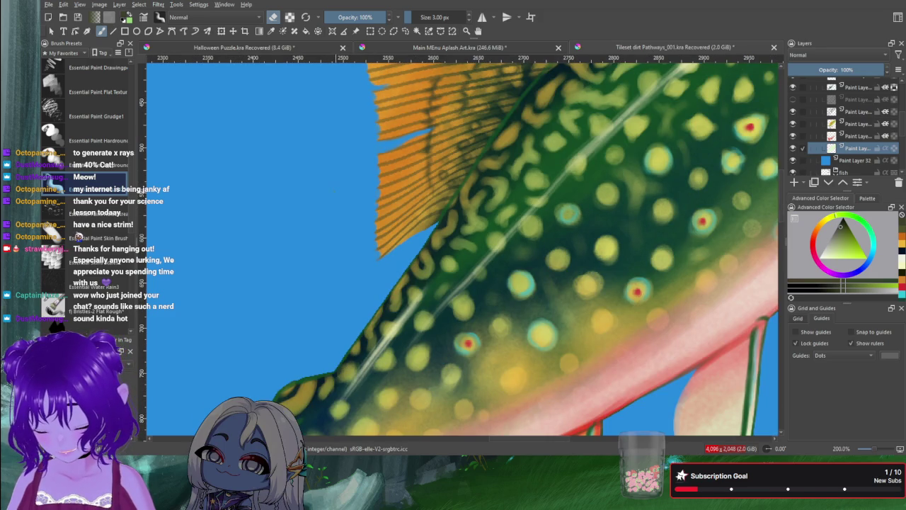
left_click_drag(354, 240, 352, 327)
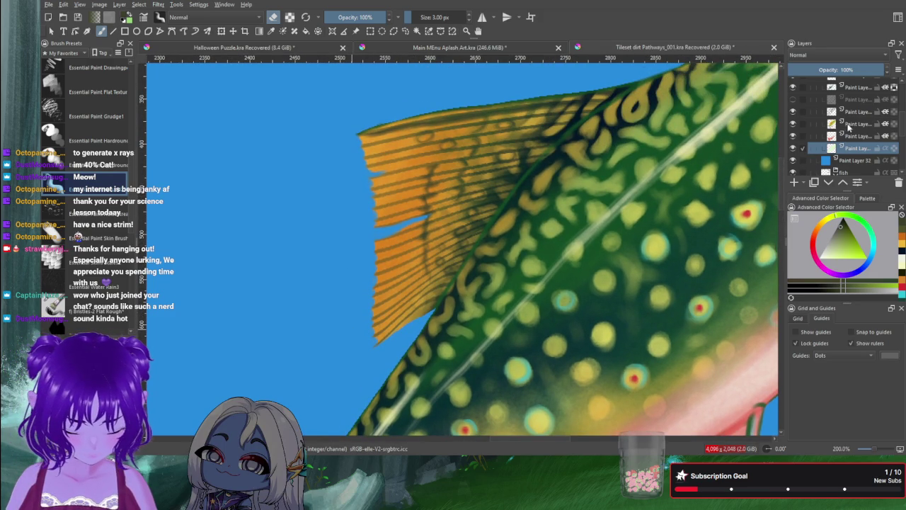
Step: Paint on the layer two rows higher and enlarge the brush to 14 px
left_click(849, 126)
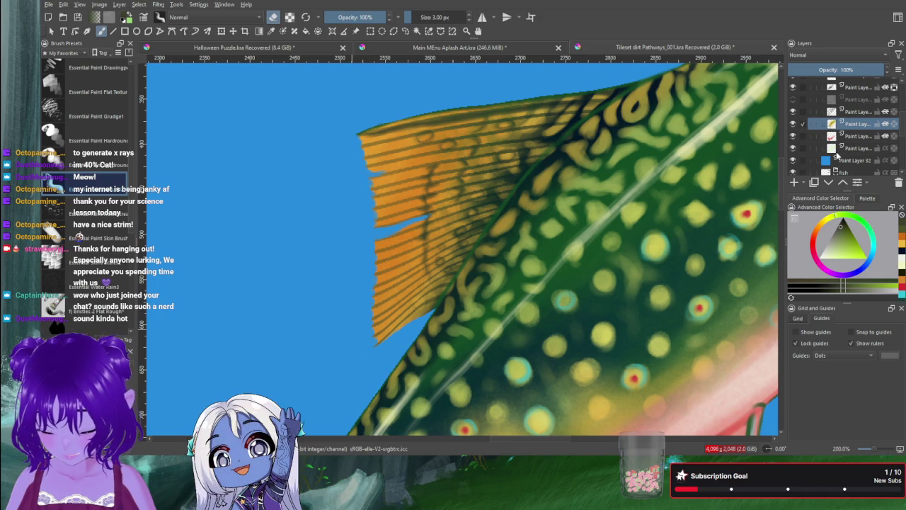
key("bracketright")
key("bracketright")
key("bracketright")
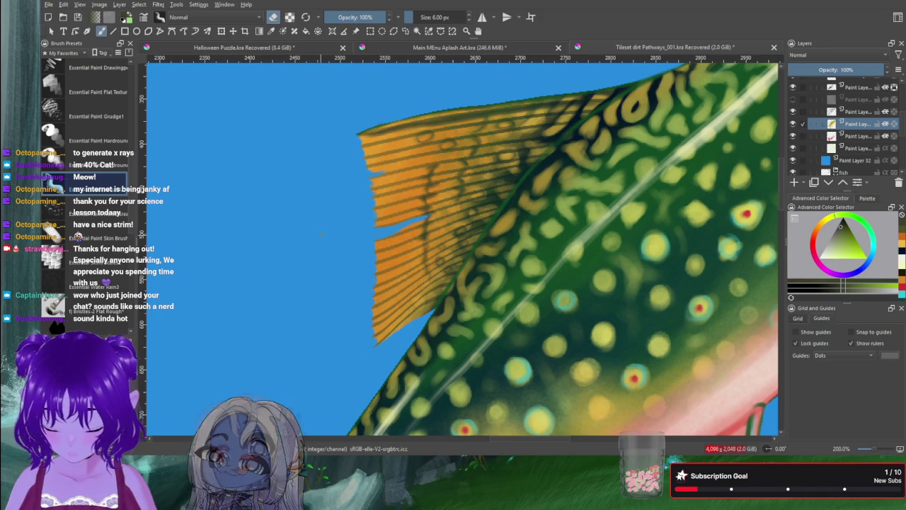
key("bracketright")
key("bracketright")
key("bracketright")
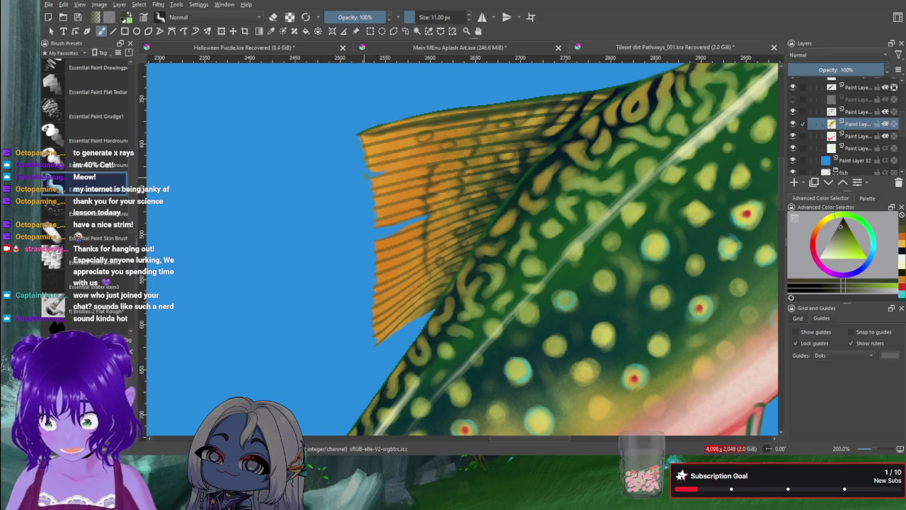
key("bracketright")
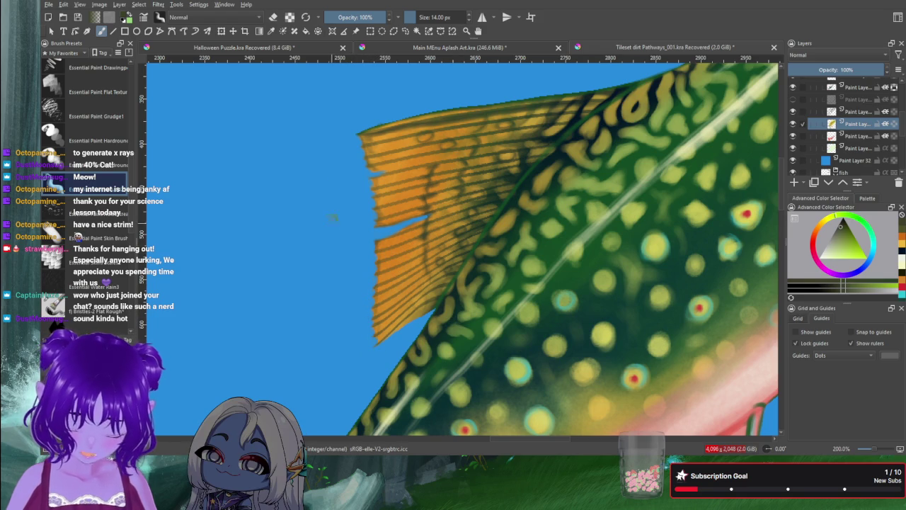
scroll(351, 257, "down", 2)
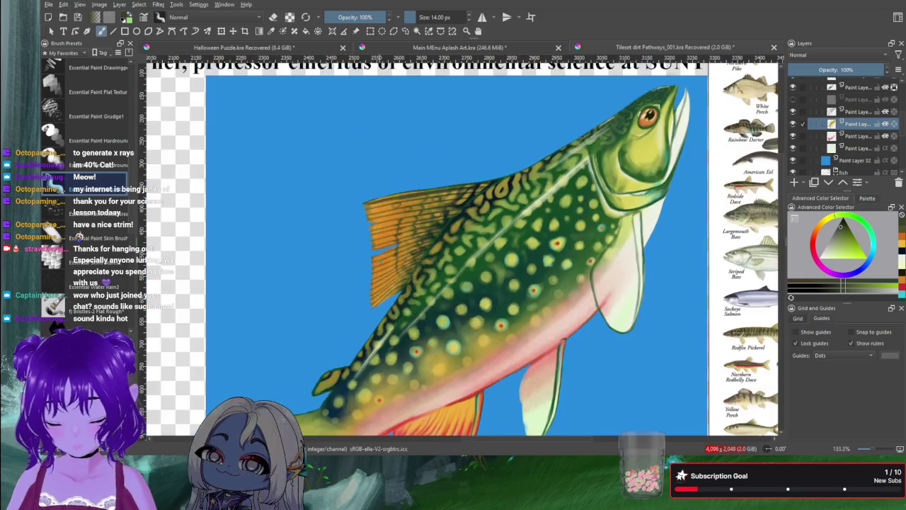
Step: Pan across the tail, fish reference sheet and head, then recentre the fish
left_click_drag(424, 283, 474, 233)
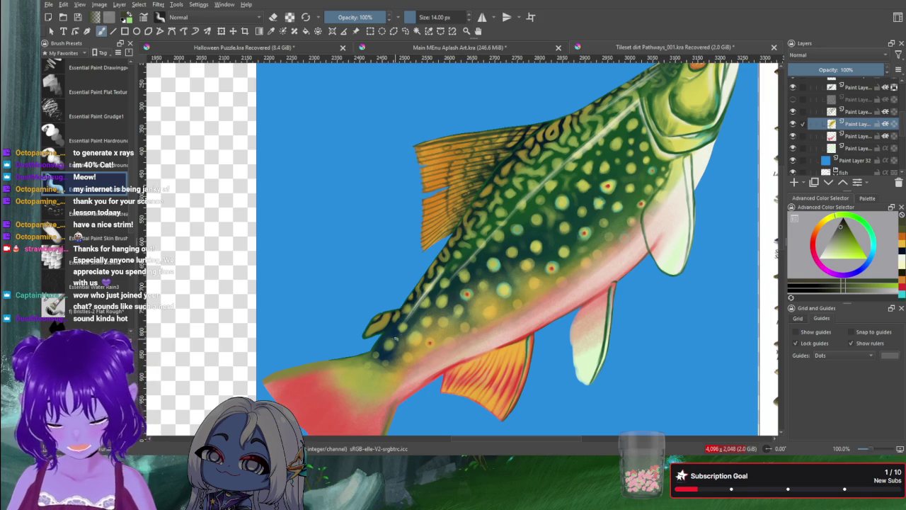
left_click_drag(352, 383, 309, 337)
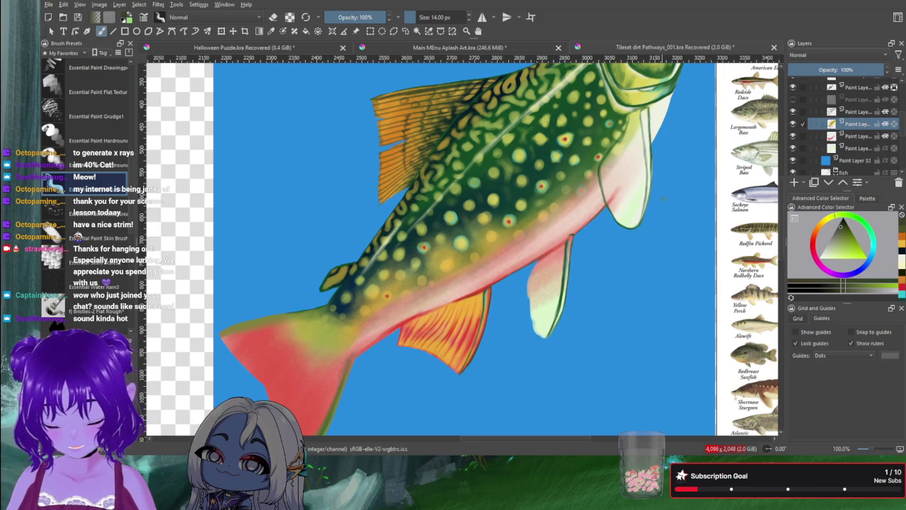
mouse_move(600, 199)
left_mouse_down()
mouse_move(580, 280)
mouse_move(591, 290)
mouse_move(625, 210)
mouse_move(622, 179)
mouse_move(606, 266)
mouse_move(622, 193)
mouse_move(636, 261)
left_mouse_up()
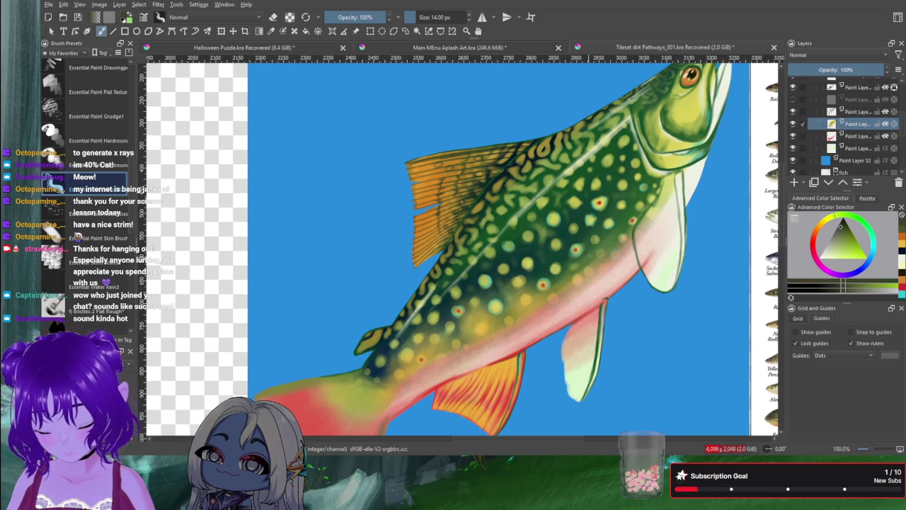
left_click_drag(594, 249, 497, 297)
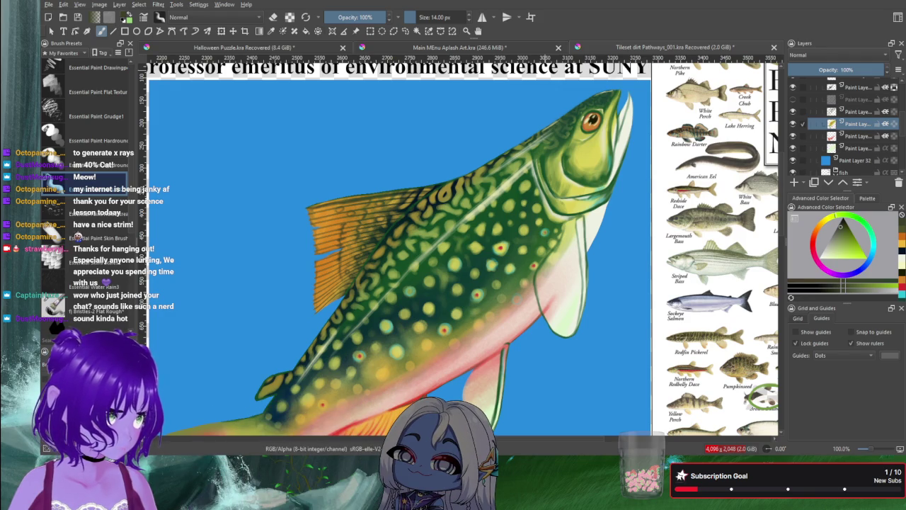
left_click_drag(543, 266, 453, 268)
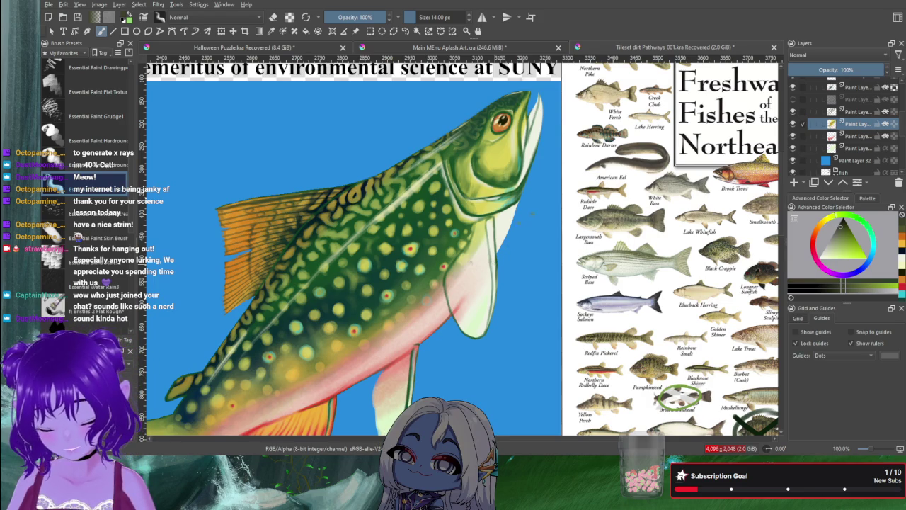
mouse_move(506, 246)
left_mouse_down()
mouse_move(580, 194)
mouse_move(664, 184)
left_mouse_up()
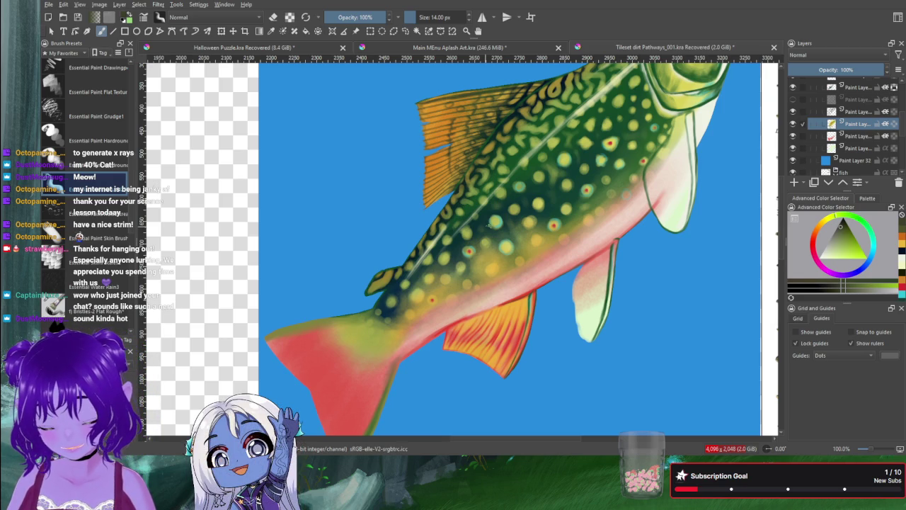
left_click_drag(535, 198, 531, 267)
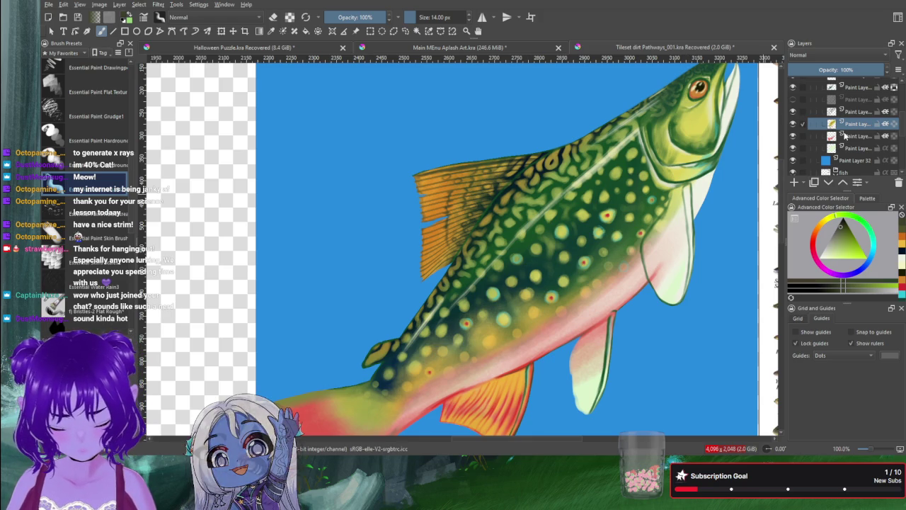
scroll(836, 168, "up", 2)
Step: Add a new paint layer to the Brook Trout group and zoom in to 200%
left_click(853, 98)
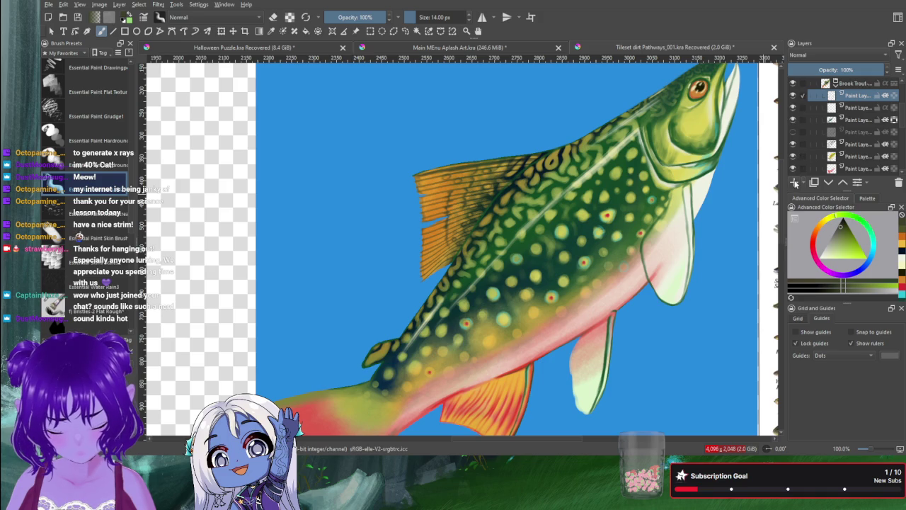
left_click(795, 182)
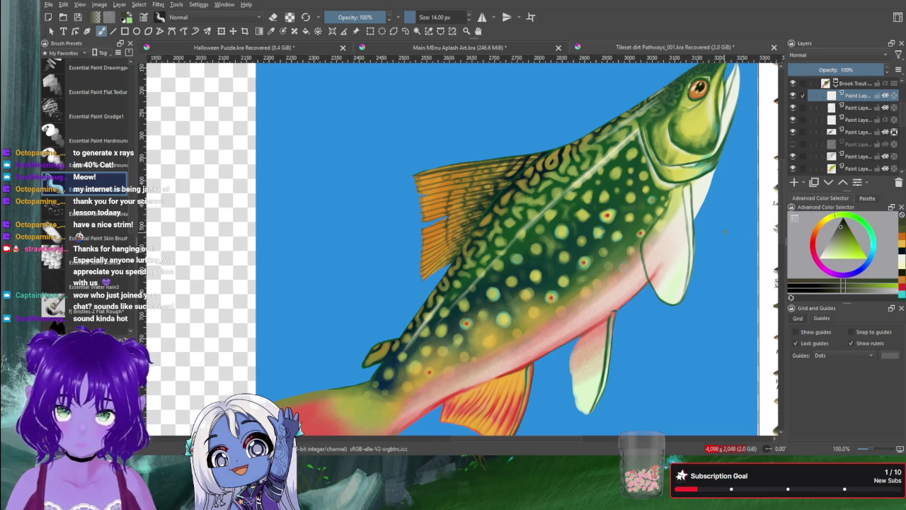
scroll(727, 248, "up", 1)
scroll(727, 248, "up", 1)
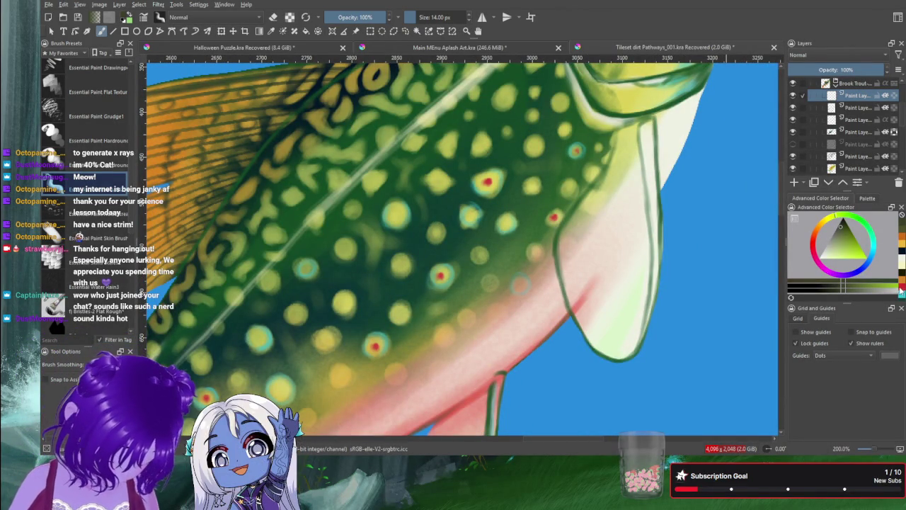
Step: Pick red and brush a dark red streak down the pectoral fin
left_click(850, 246)
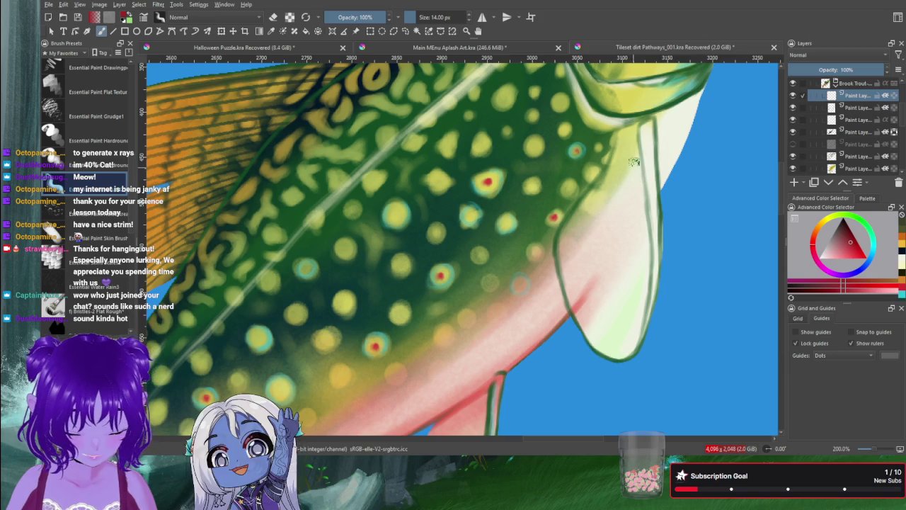
mouse_move(634, 153)
left_mouse_down()
mouse_move(639, 216)
mouse_move(641, 186)
left_mouse_up()
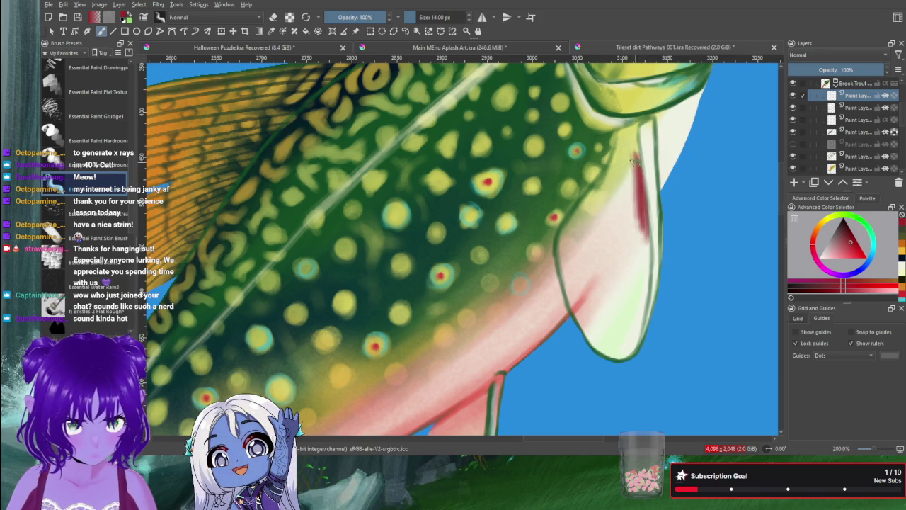
left_click_drag(632, 150, 636, 185)
left_click_drag(634, 127, 626, 195)
left_click_drag(630, 149, 628, 229)
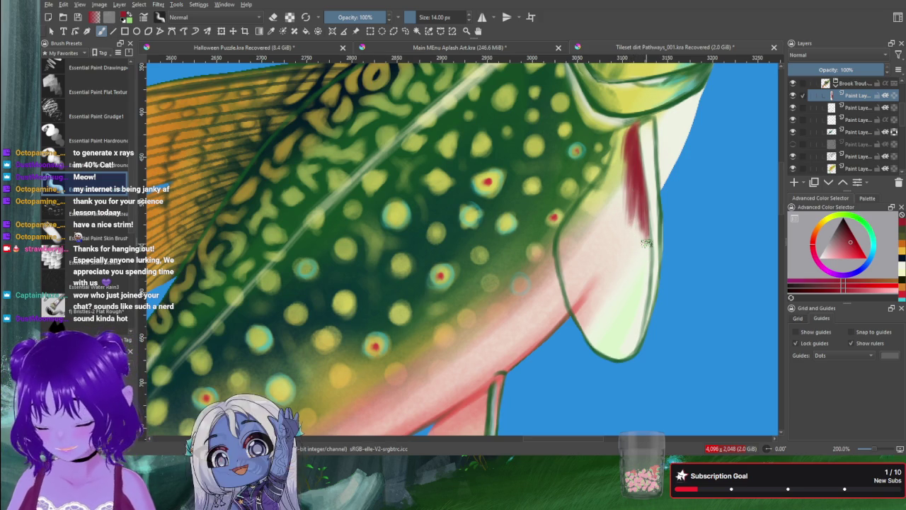
Step: Switch to another brush preset, shrink it, and lay a red stripe down the pectoral fin
left_click(66, 230)
mouse_move(637, 170)
left_mouse_down()
mouse_move(622, 214)
mouse_move(632, 230)
left_mouse_up()
key("bracketleft")
key("bracketleft")
key("bracketleft")
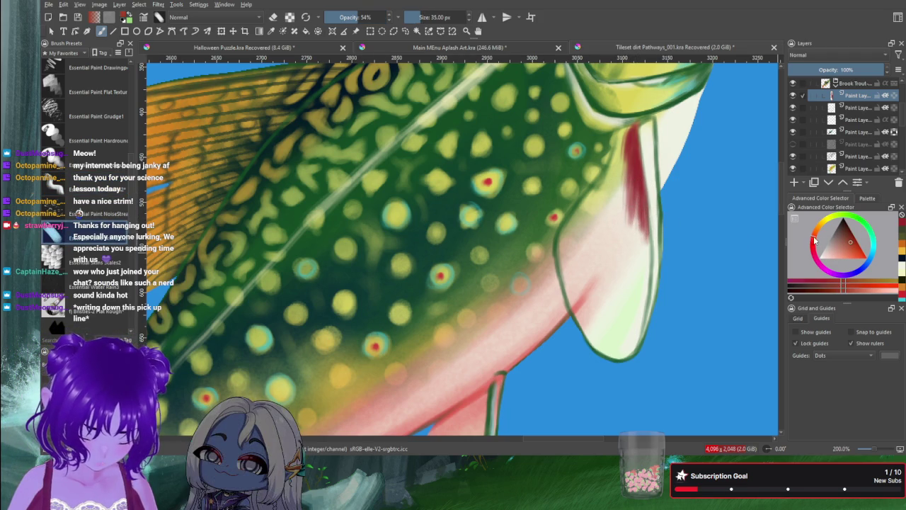
left_click_drag(626, 145, 623, 184)
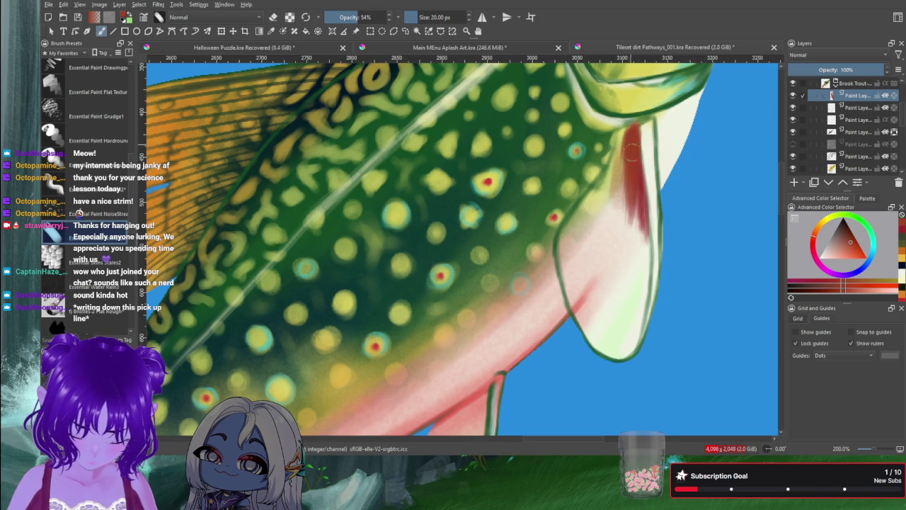
left_click_drag(632, 151, 640, 226)
left_click_drag(633, 195, 642, 280)
Step: Deepen the red stripe and carry it along the fin outline toward the tip
left_click_drag(639, 202, 640, 283)
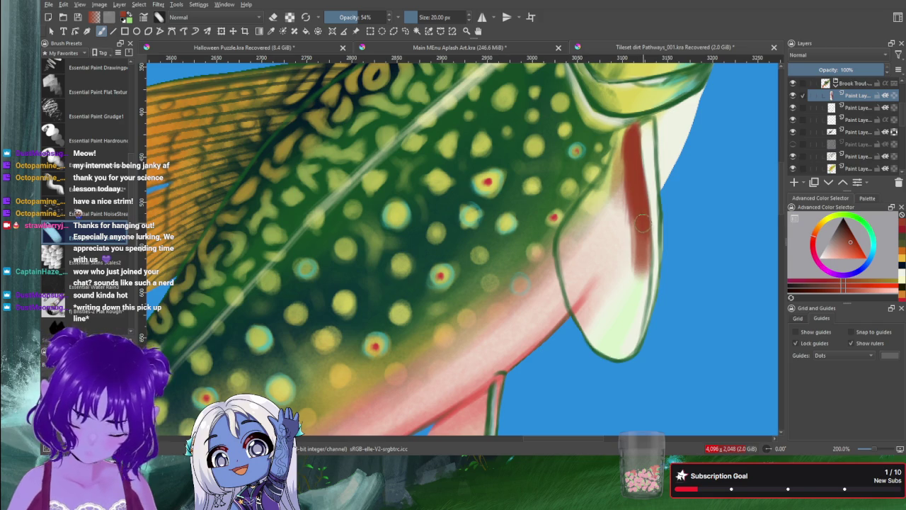
left_click_drag(639, 234, 641, 283)
left_click_drag(639, 216, 642, 298)
left_click_drag(640, 262, 642, 327)
left_click_drag(640, 294, 614, 358)
left_click_drag(640, 315, 611, 358)
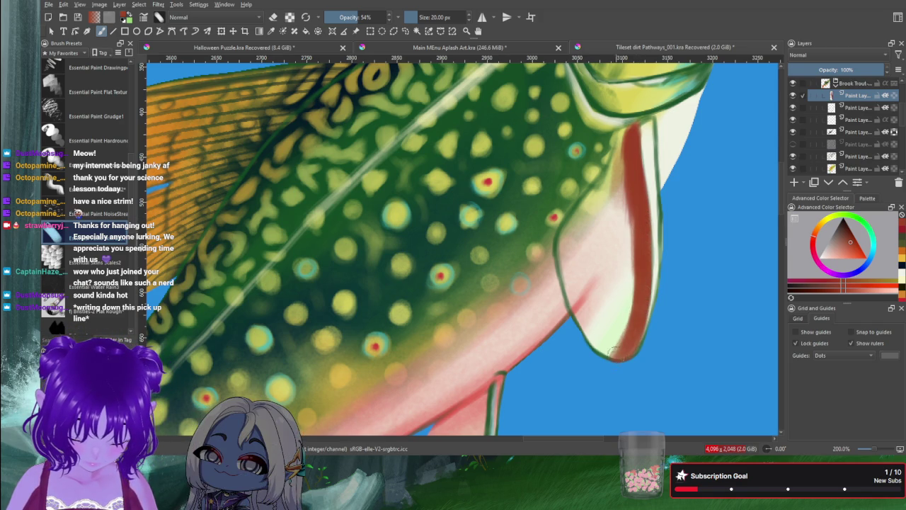
mouse_move(627, 135)
left_mouse_down()
mouse_move(611, 183)
mouse_move(623, 163)
left_mouse_up()
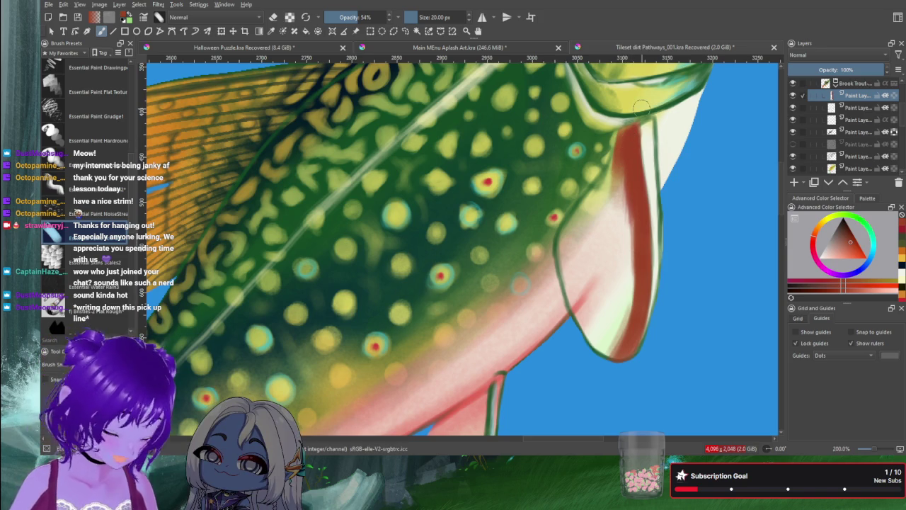
Step: With a smaller brush, spread red along the fin's upper-left edge and downward
key("bracketleft")
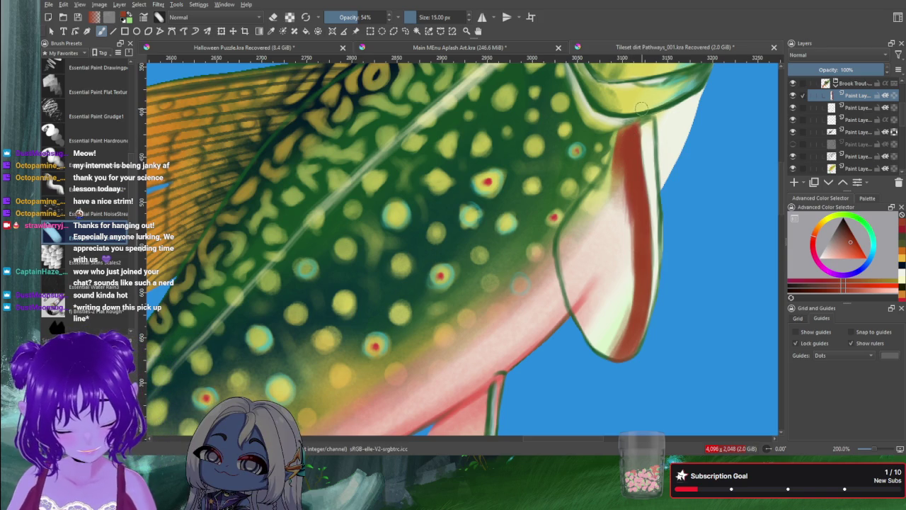
left_click_drag(627, 145, 586, 206)
mouse_move(614, 163)
left_mouse_down()
mouse_move(571, 214)
mouse_move(559, 259)
left_mouse_up()
mouse_move(602, 186)
left_mouse_down()
mouse_move(570, 241)
mouse_move(574, 234)
left_mouse_up()
mouse_move(620, 173)
left_mouse_down()
mouse_move(583, 236)
mouse_move(619, 164)
mouse_move(603, 225)
left_mouse_up()
mouse_move(616, 196)
left_mouse_down()
mouse_move(591, 245)
mouse_move(594, 290)
left_mouse_up()
Step: Fill the pectoral fin body and its lower tip with dark rusty red
mouse_move(627, 210)
left_mouse_down()
mouse_move(596, 290)
mouse_move(613, 308)
left_mouse_up()
left_click_drag(627, 226, 610, 326)
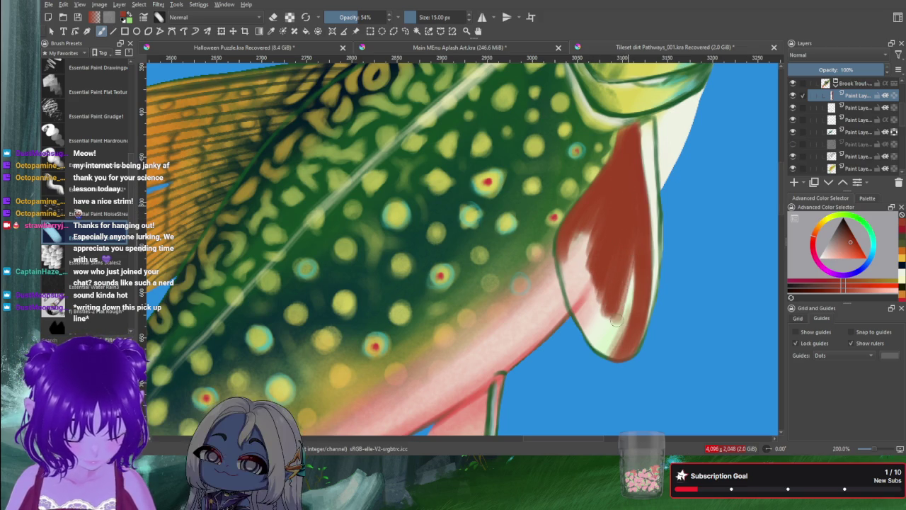
left_click_drag(637, 245, 607, 337)
left_click_drag(631, 228, 606, 342)
left_click_drag(632, 268, 611, 348)
left_click_drag(632, 284, 606, 357)
left_click_drag(627, 311, 613, 361)
Step: Cover the fin's left edge and remaining white highlight with red
left_click_drag(579, 225, 567, 302)
mouse_move(570, 249)
left_mouse_down()
mouse_move(578, 320)
mouse_move(589, 334)
left_mouse_up()
left_click_drag(575, 271, 598, 347)
left_click_drag(576, 252, 595, 345)
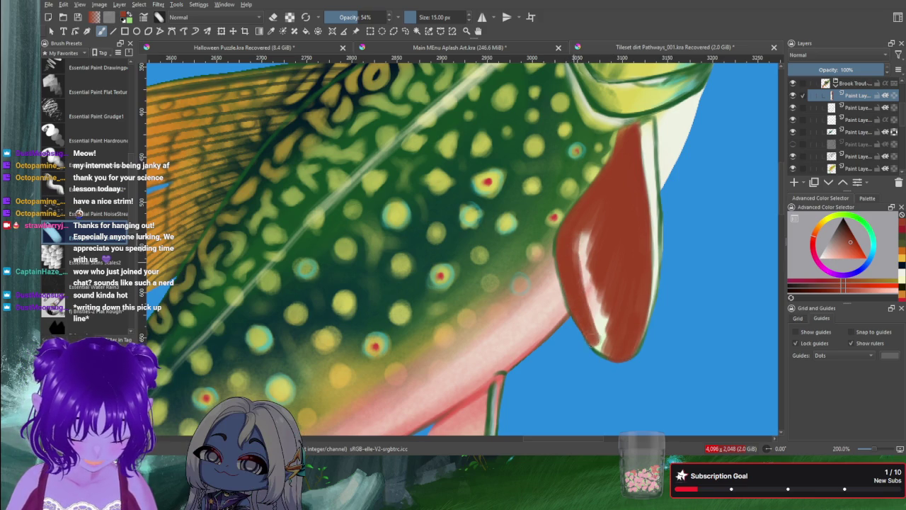
left_click_drag(576, 230, 592, 317)
left_click_drag(595, 212, 587, 322)
mouse_move(594, 283)
left_mouse_down()
mouse_move(593, 319)
mouse_move(609, 337)
left_mouse_up()
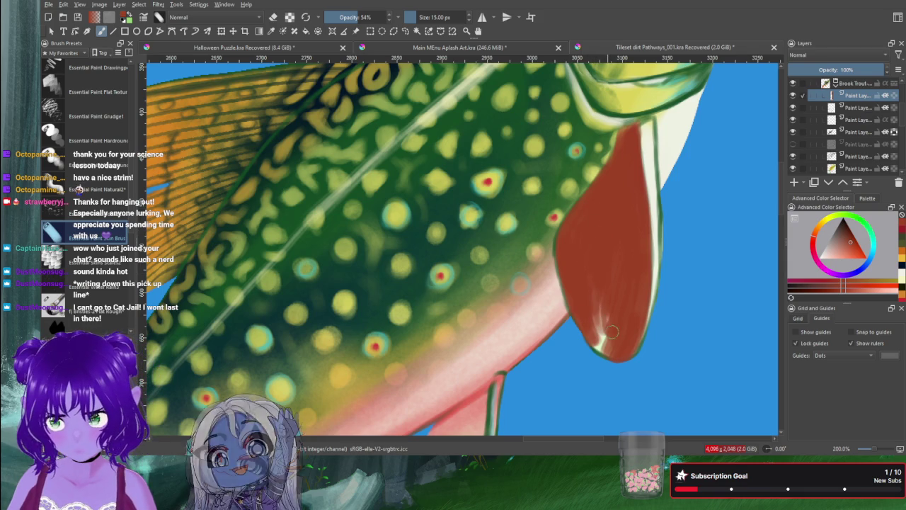
left_click_drag(596, 273, 602, 353)
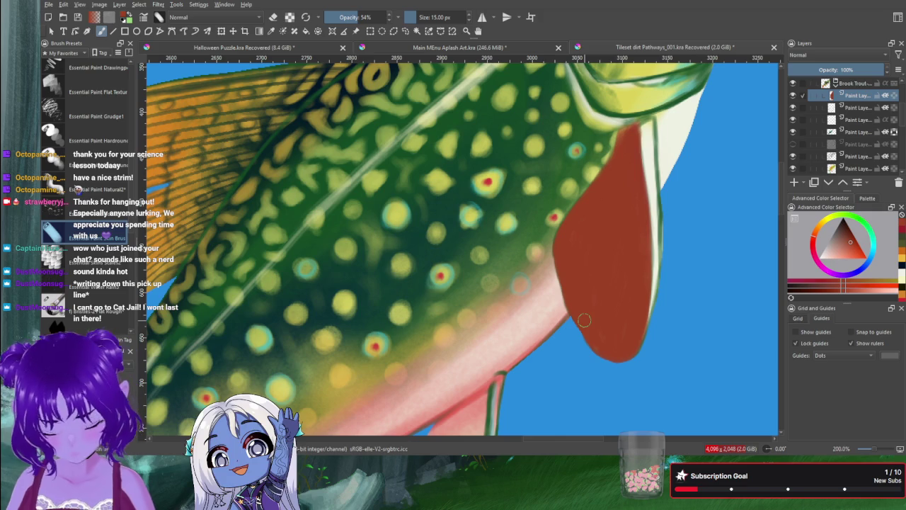
left_click_drag(388, 345, 431, 142)
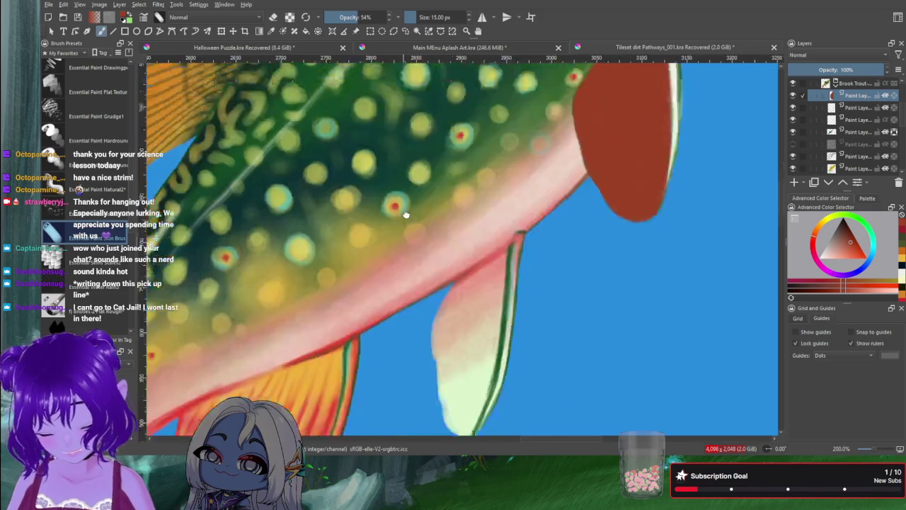
Step: Shade the base of the pelvic fin dark red
mouse_move(526, 186)
left_mouse_down()
mouse_move(518, 225)
mouse_move(511, 213)
mouse_move(472, 236)
left_mouse_up()
left_click_drag(508, 205, 472, 238)
left_click_drag(521, 205, 478, 250)
mouse_move(532, 186)
left_mouse_down()
mouse_move(484, 252)
mouse_move(516, 232)
left_mouse_up()
Step: With a smaller brush, line the pelvic fin's inner edge and lower part with red
key("bracketleft")
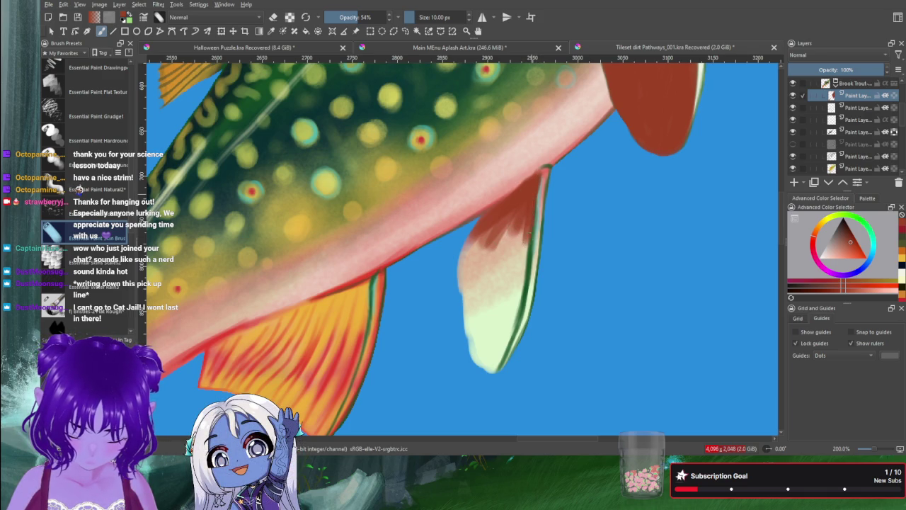
left_click_drag(527, 244, 500, 351)
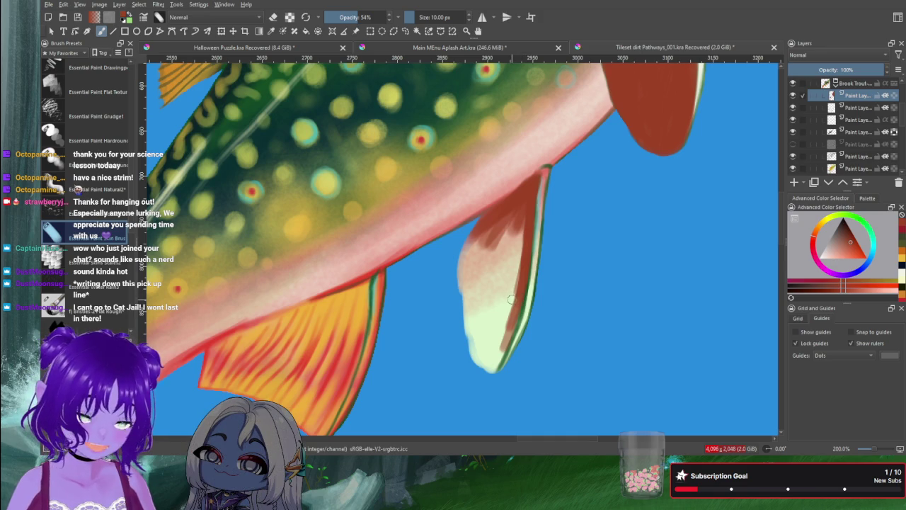
left_click_drag(521, 290, 497, 354)
left_click_drag(517, 320, 492, 371)
mouse_move(508, 330)
left_mouse_down()
mouse_move(488, 369)
mouse_move(479, 366)
left_mouse_up()
left_click_drag(500, 274, 477, 366)
left_click_drag(511, 291, 488, 365)
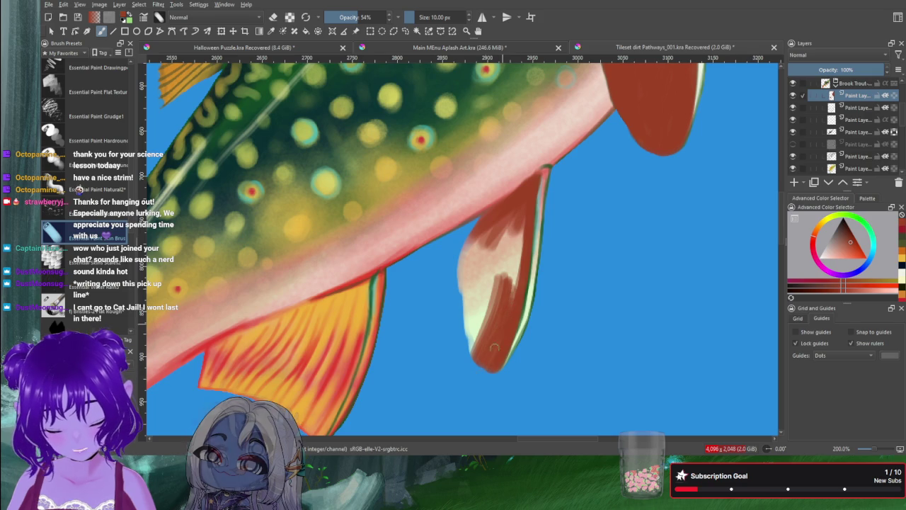
Step: Paint the pelvic fin's left side and pale upper-left patches red
left_click_drag(499, 303, 470, 348)
left_click_drag(493, 273, 468, 344)
mouse_move(492, 258)
left_mouse_down()
mouse_move(465, 337)
mouse_move(466, 322)
left_mouse_up()
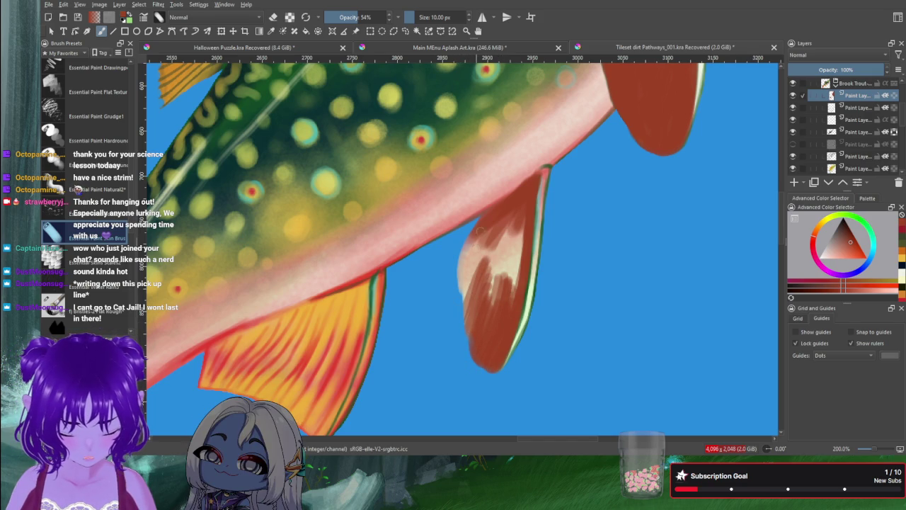
left_click_drag(485, 228, 459, 277)
left_click_drag(470, 237, 459, 260)
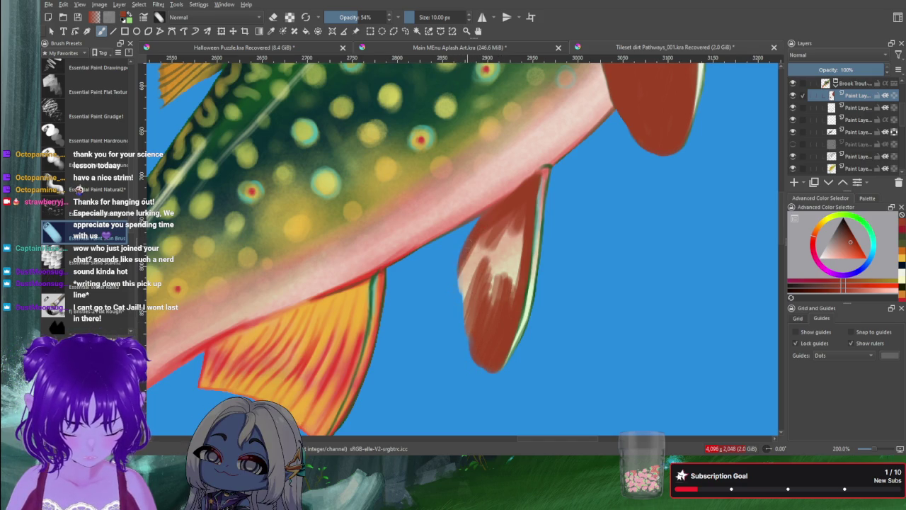
mouse_move(481, 247)
left_mouse_down()
mouse_move(460, 293)
mouse_move(463, 310)
left_mouse_up()
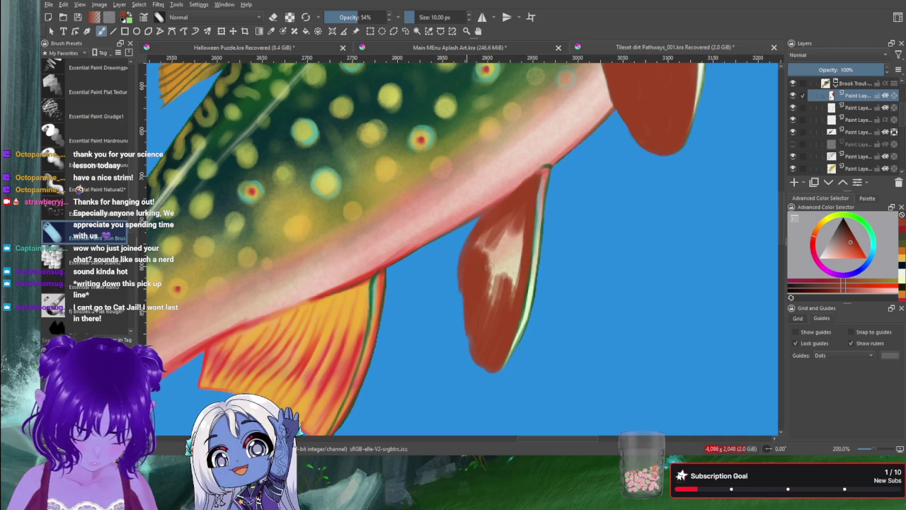
Step: Tone down the pelvic fin's white highlight and set brush opacity to 100%
left_click_drag(505, 262, 507, 241)
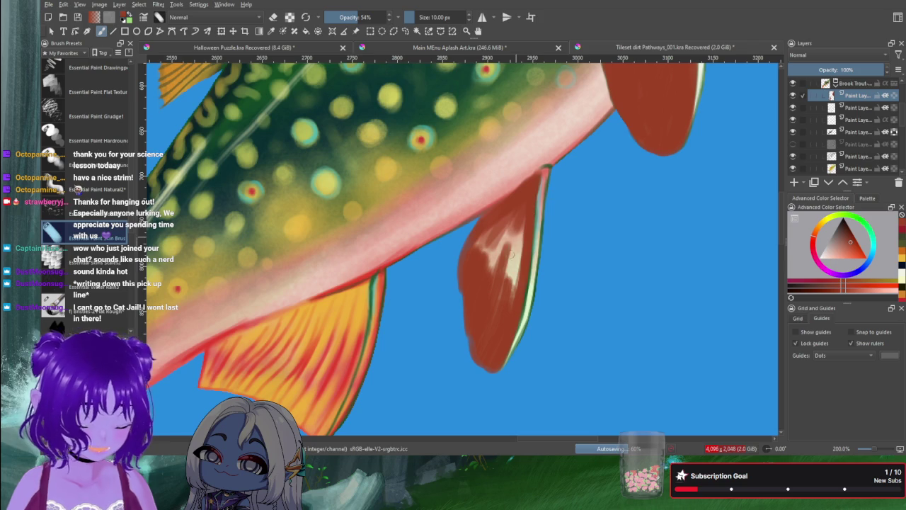
left_click_drag(521, 210, 496, 274)
left_click_drag(523, 227, 501, 292)
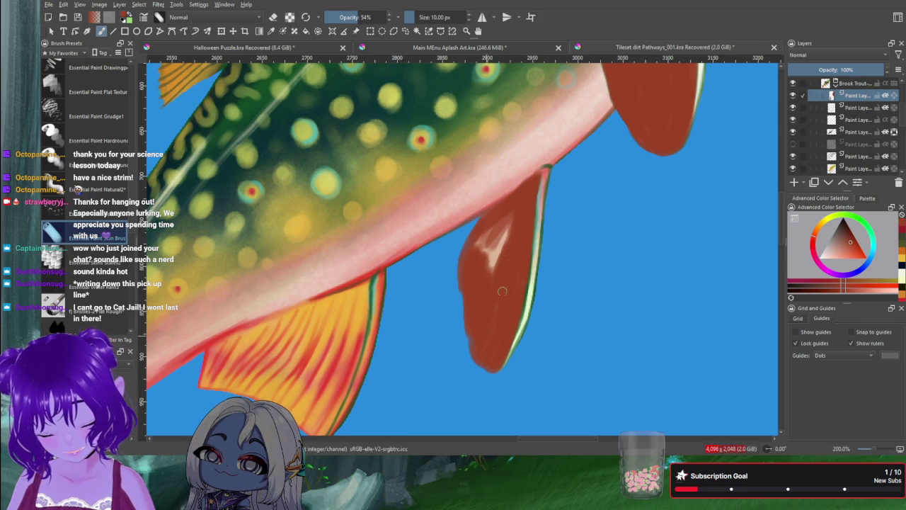
mouse_move(505, 296)
left_mouse_down()
mouse_move(496, 228)
mouse_move(487, 262)
left_mouse_up()
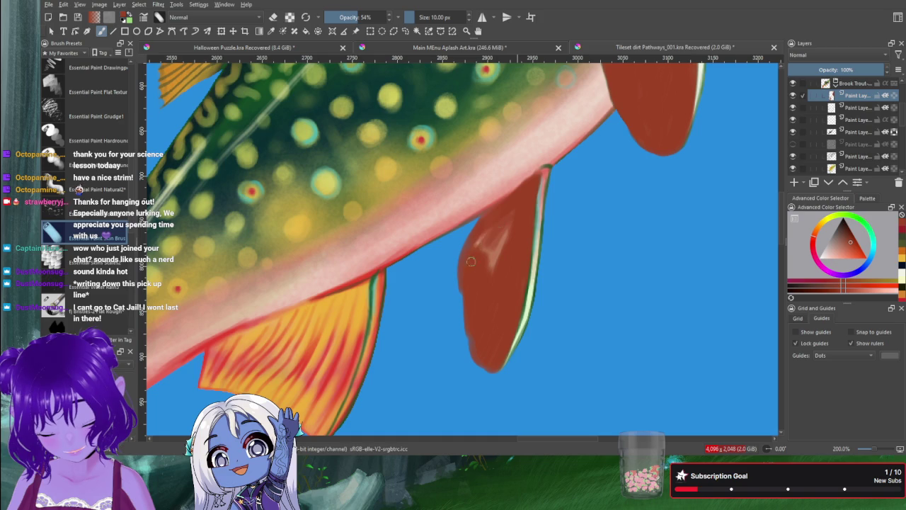
left_click_drag(354, 15, 396, 17)
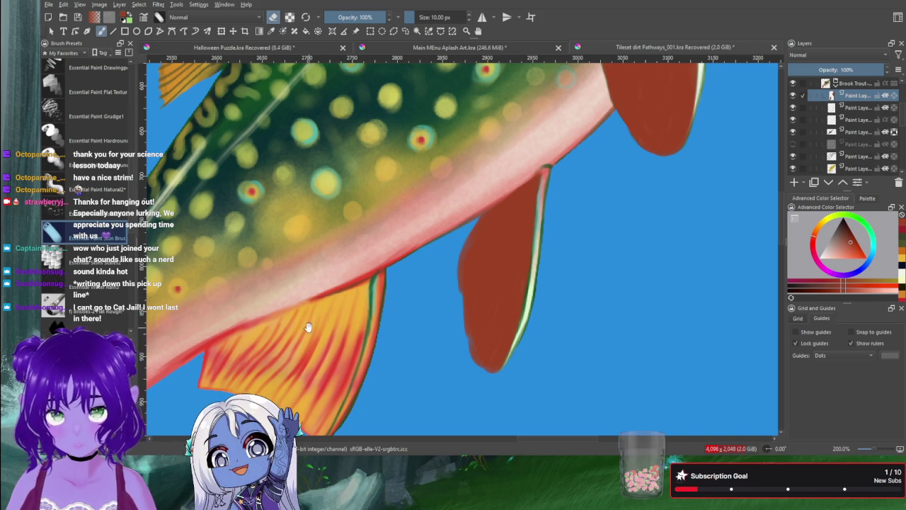
Step: Enlarge the brush and start shading the tail fin dark red
left_click_drag(308, 327, 633, 228)
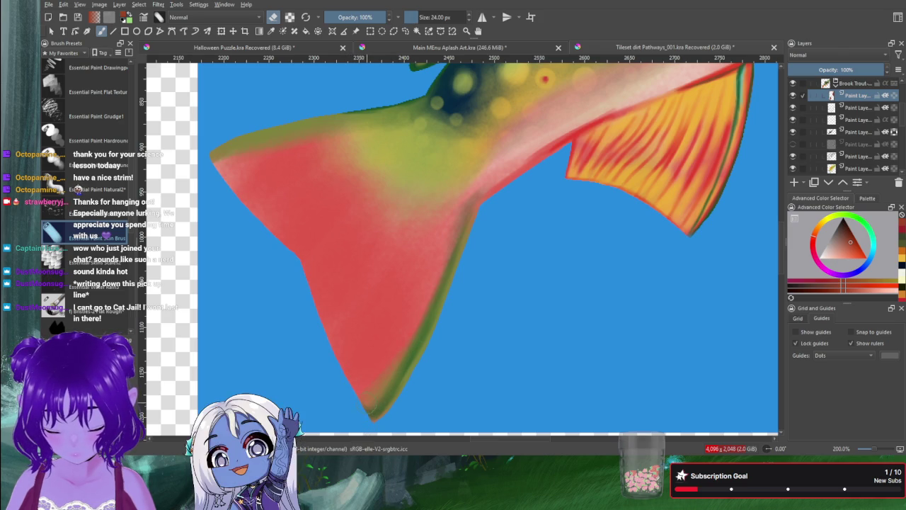
key("bracketright")
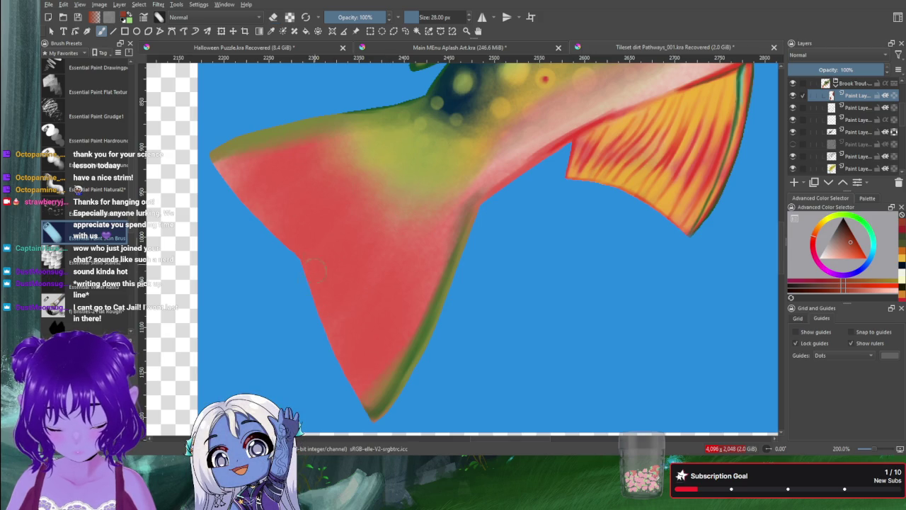
left_click_drag(327, 239, 296, 256)
left_click_drag(352, 222, 312, 276)
left_click_drag(343, 239, 312, 294)
left_click_drag(344, 261, 298, 287)
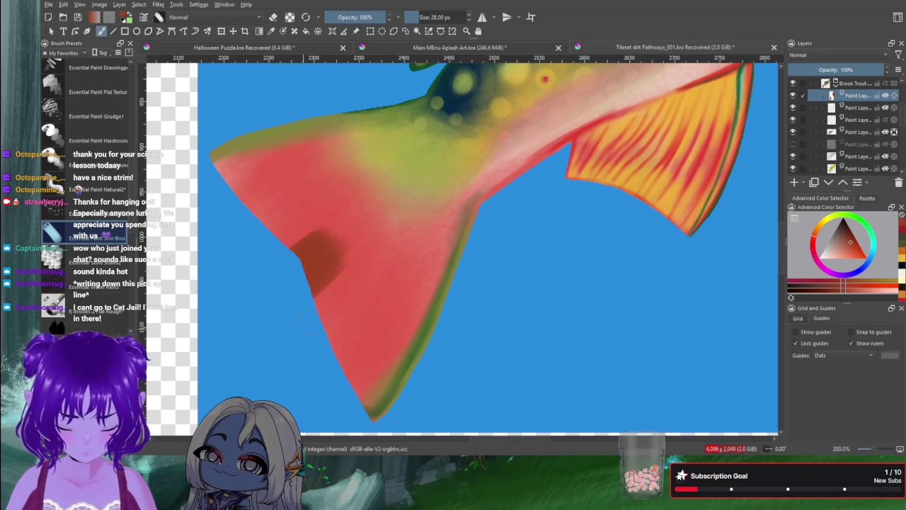
left_click_drag(340, 261, 317, 304)
left_click_drag(368, 256, 322, 318)
Step: Carry the dark red down the tail lobe to the tip and over its green right edge
mouse_move(368, 273)
left_mouse_down()
mouse_move(324, 330)
mouse_move(333, 354)
left_mouse_up()
mouse_move(398, 286)
left_mouse_down()
mouse_move(338, 367)
mouse_move(339, 379)
left_mouse_up()
mouse_move(399, 315)
left_mouse_down()
mouse_move(351, 392)
mouse_move(357, 409)
left_mouse_up()
left_click_drag(416, 360, 371, 416)
left_click_drag(433, 317, 412, 371)
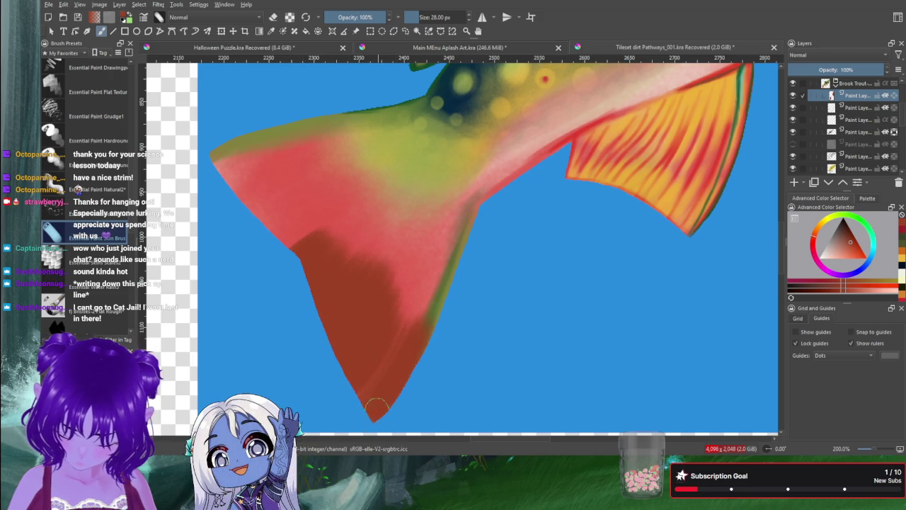
left_click_drag(461, 242, 423, 344)
left_click_drag(442, 265, 404, 336)
left_click_drag(447, 239, 405, 327)
Step: Spread dark red over the tail fin's right side, covering the pink
left_click_drag(446, 233, 402, 315)
mouse_move(447, 225)
left_mouse_down()
mouse_move(399, 308)
mouse_move(393, 291)
left_mouse_up()
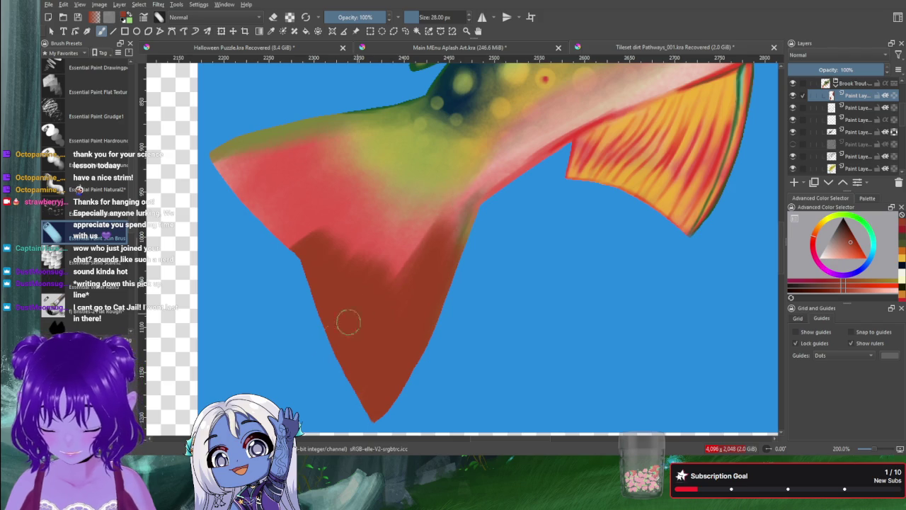
left_click_drag(460, 184, 365, 293)
left_click_drag(428, 231, 395, 280)
left_click_drag(419, 241, 382, 264)
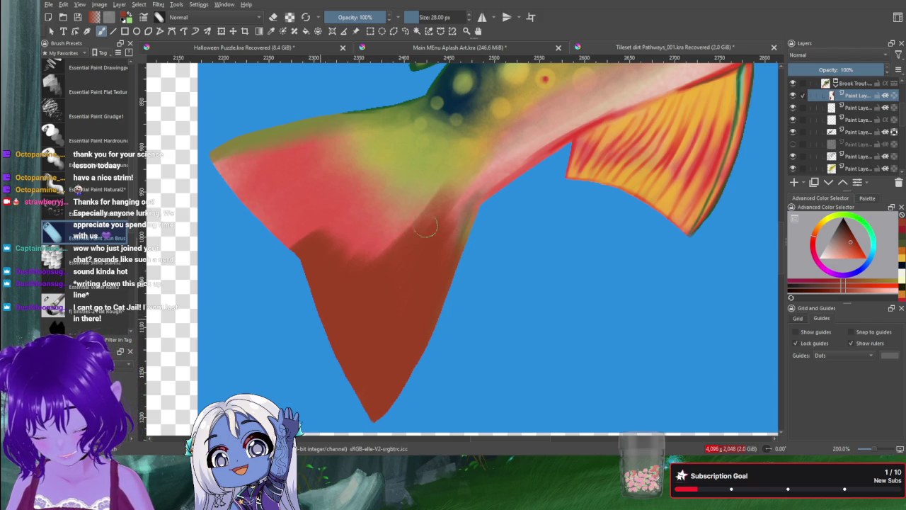
left_click_drag(436, 218, 360, 263)
Step: Darken the tail's upper-left edge and paint over its pink band
mouse_move(211, 153)
left_mouse_down()
mouse_move(349, 114)
mouse_move(213, 157)
left_mouse_up()
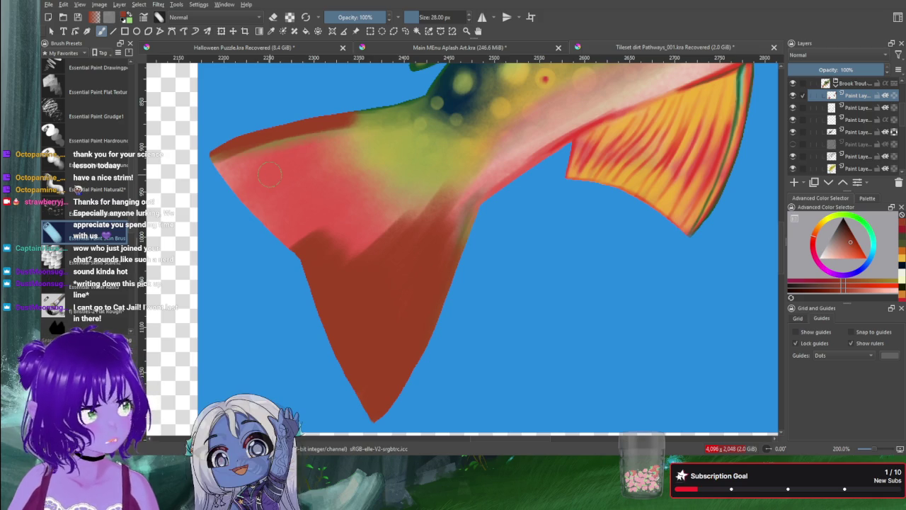
left_click_drag(192, 155, 283, 141)
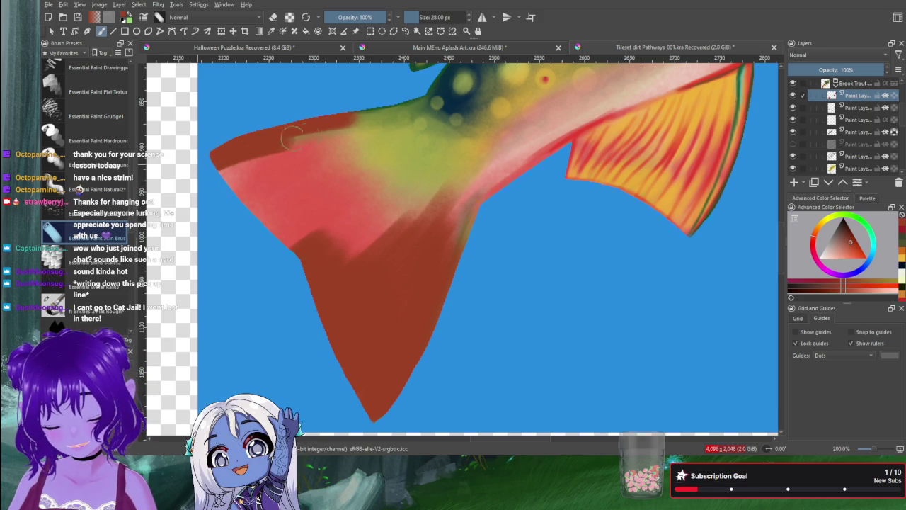
left_click_drag(220, 160, 339, 131)
mouse_move(269, 145)
left_mouse_down()
mouse_move(193, 177)
mouse_move(319, 138)
left_mouse_up()
left_click_drag(226, 186, 326, 152)
mouse_move(290, 179)
left_mouse_down()
mouse_move(347, 149)
mouse_move(255, 198)
mouse_move(354, 166)
left_mouse_up()
left_click_drag(269, 227, 375, 177)
left_click_drag(368, 209, 350, 237)
mouse_move(400, 205)
left_mouse_down()
mouse_move(345, 259)
mouse_move(397, 230)
left_mouse_up()
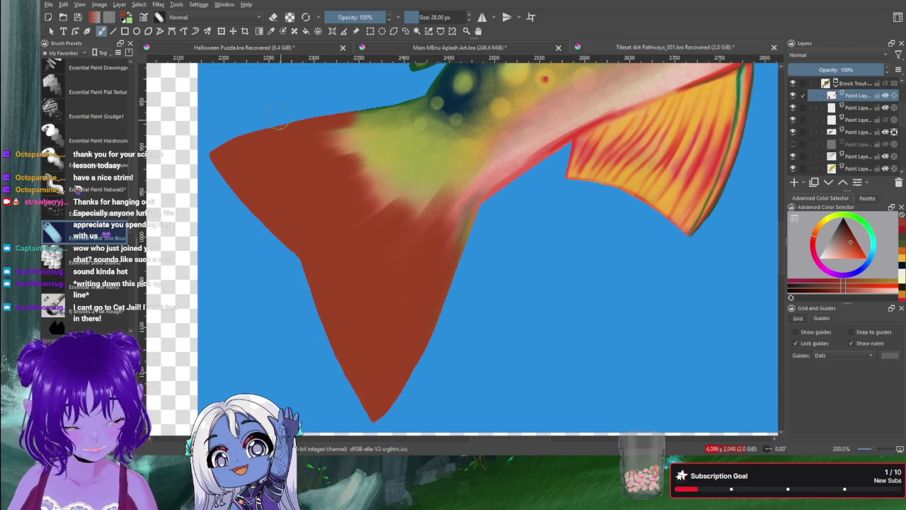
Step: Paint over the yellow-green area and light glow near the tail base
mouse_move(382, 119)
left_mouse_down()
mouse_move(303, 131)
mouse_move(393, 137)
mouse_move(326, 156)
left_mouse_up()
mouse_move(417, 135)
left_mouse_down()
mouse_move(293, 146)
mouse_move(393, 138)
mouse_move(341, 167)
mouse_move(399, 173)
left_mouse_up()
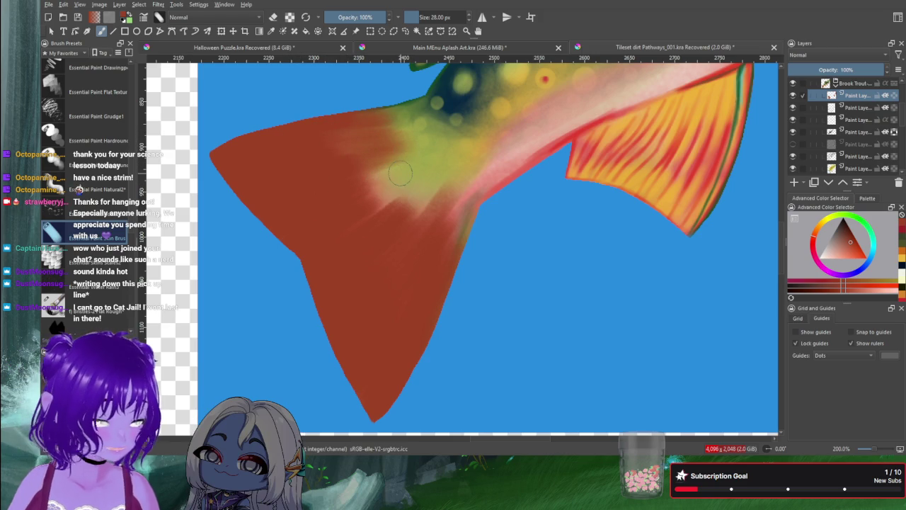
mouse_move(358, 217)
left_mouse_down()
mouse_move(405, 196)
mouse_move(342, 225)
mouse_move(360, 194)
mouse_move(360, 168)
left_mouse_up()
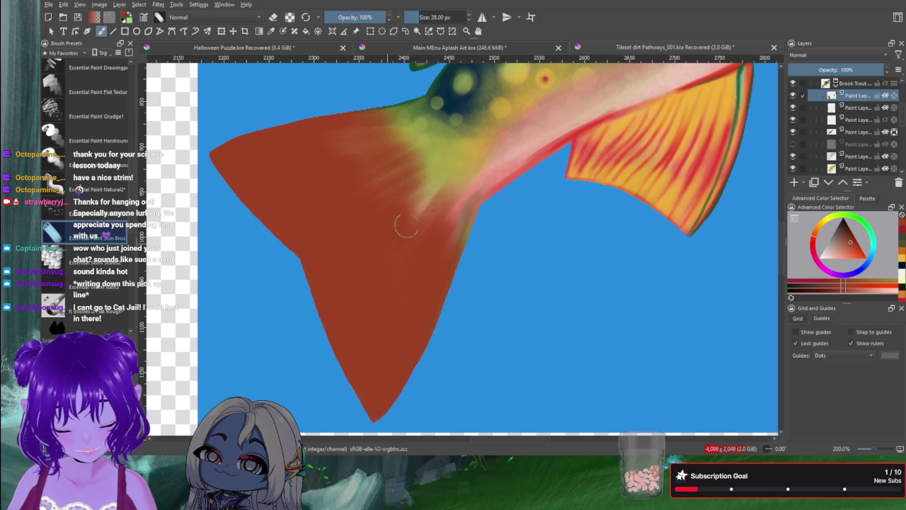
left_click_drag(407, 227, 453, 157)
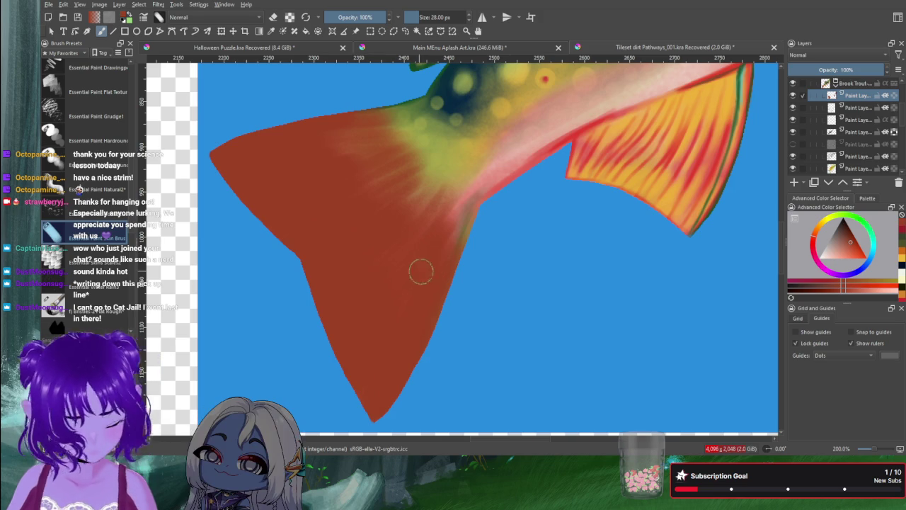
left_click_drag(451, 252, 470, 197)
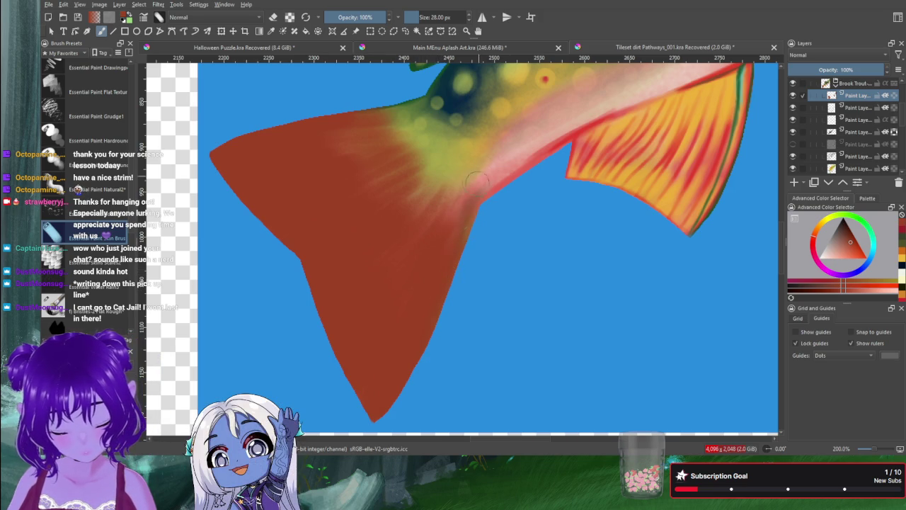
mouse_move(421, 221)
left_mouse_down()
mouse_move(418, 163)
mouse_move(433, 117)
left_mouse_up()
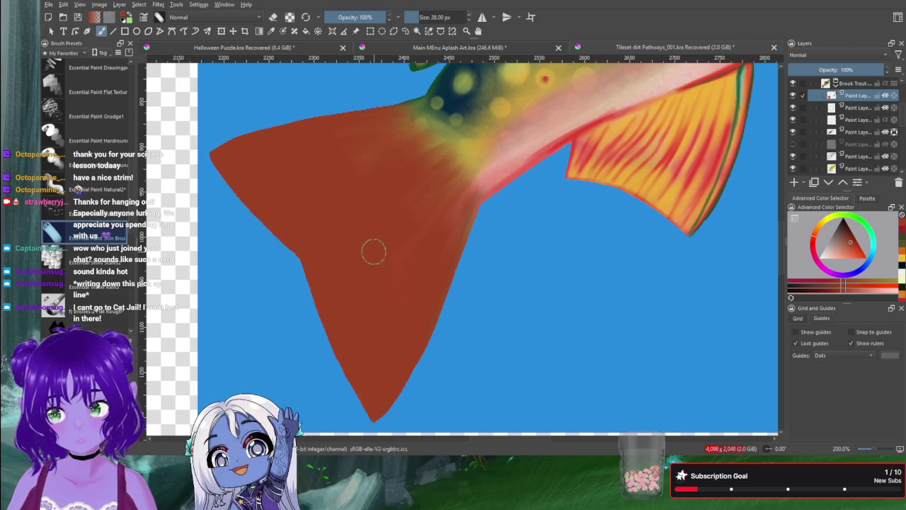
Step: Frame the whole trout beside the reference sheet and pick a darker tone in the Advanced Color Selector
scroll(340, 237, "down", 2)
scroll(327, 234, "down", 1)
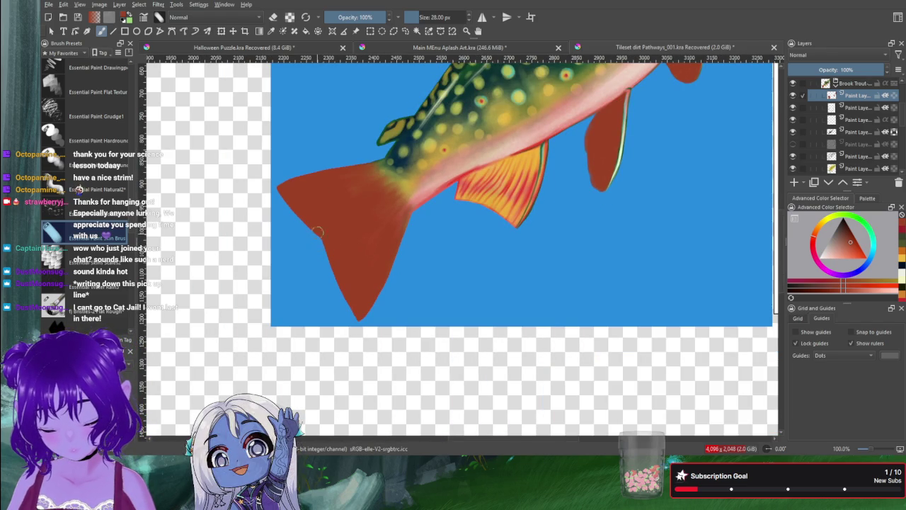
mouse_move(327, 234)
left_mouse_down()
mouse_move(333, 355)
mouse_move(358, 349)
left_mouse_up()
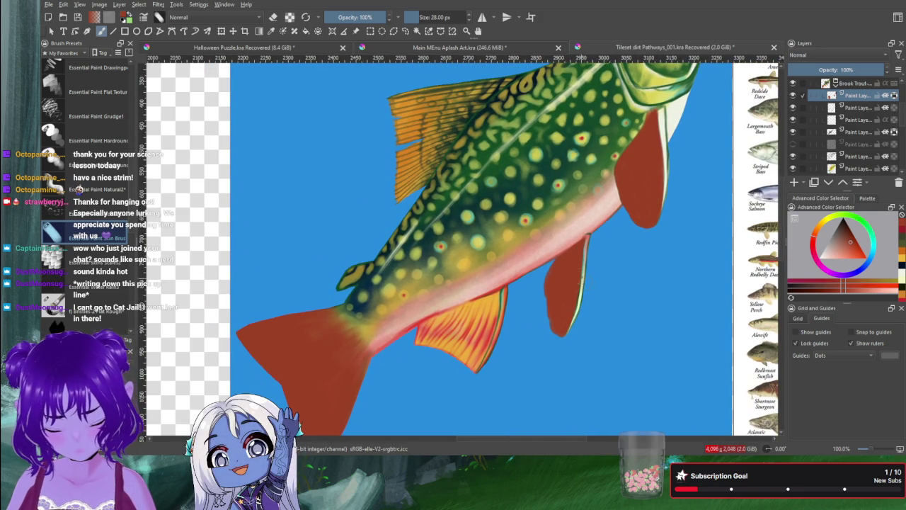
scroll(629, 296, "down", 2)
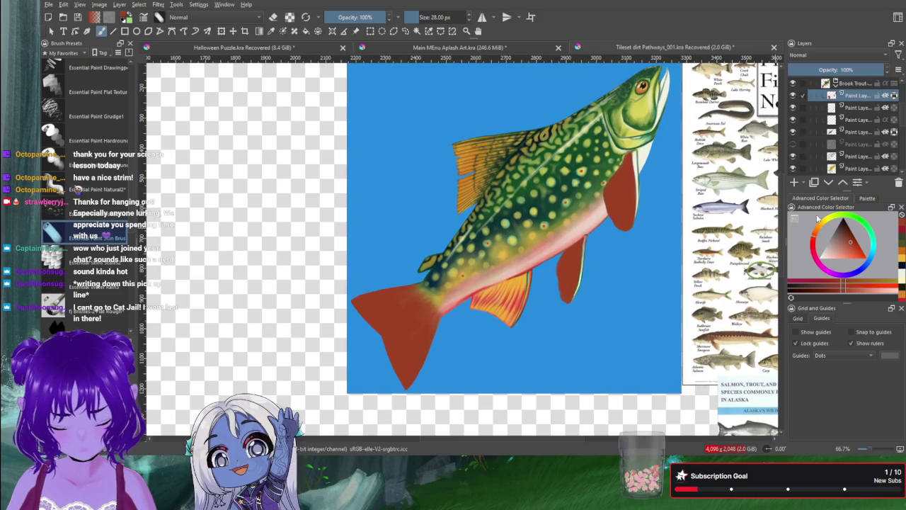
left_click(849, 251)
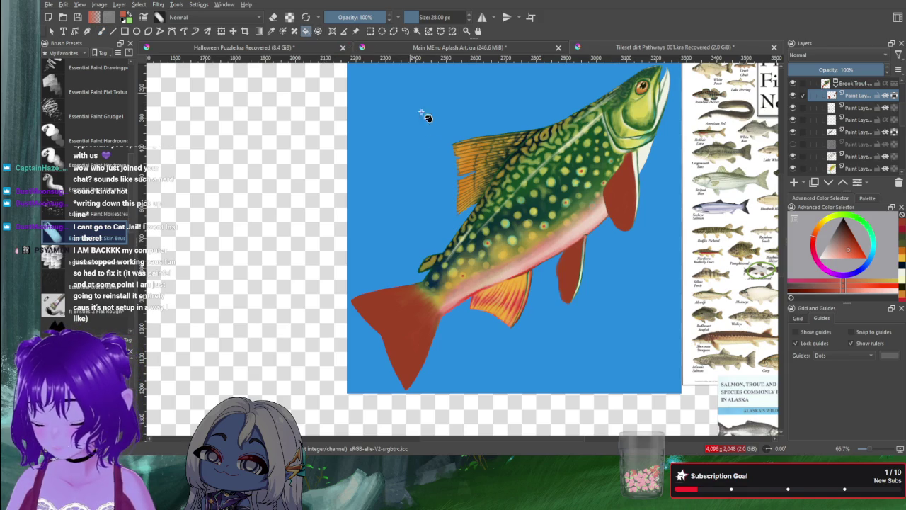
Step: Bucket-fill the tail, pelvic and pectoral fins orange-red, then refill them darker red
left_click(397, 307)
left_click(574, 270)
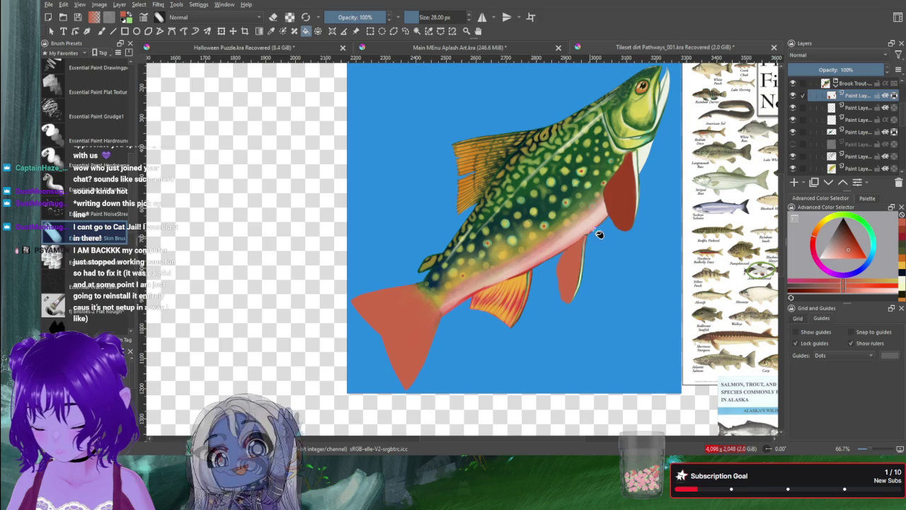
left_click(618, 200)
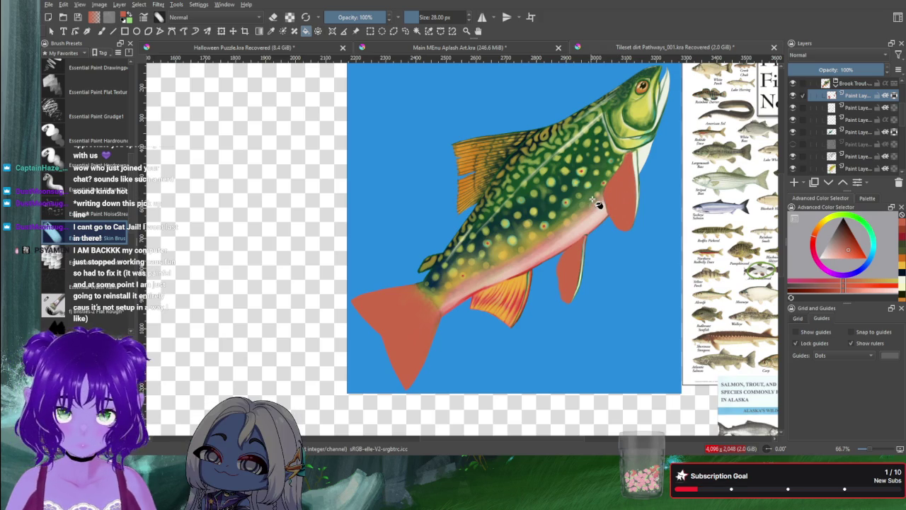
left_click(854, 247)
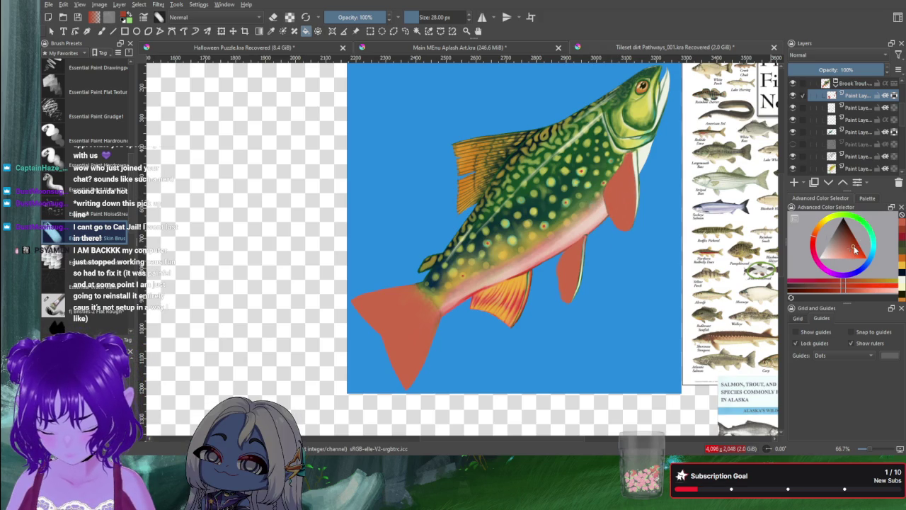
left_click(628, 220)
left_click(570, 287)
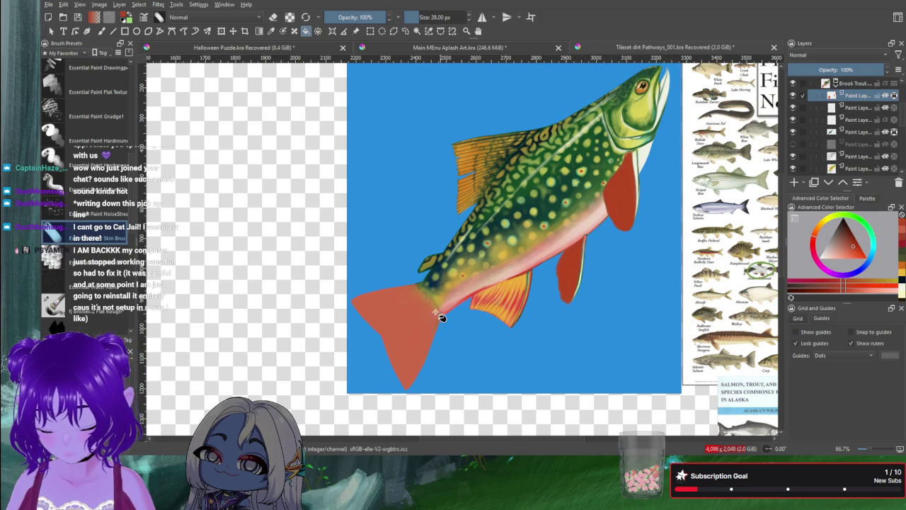
left_click(415, 322)
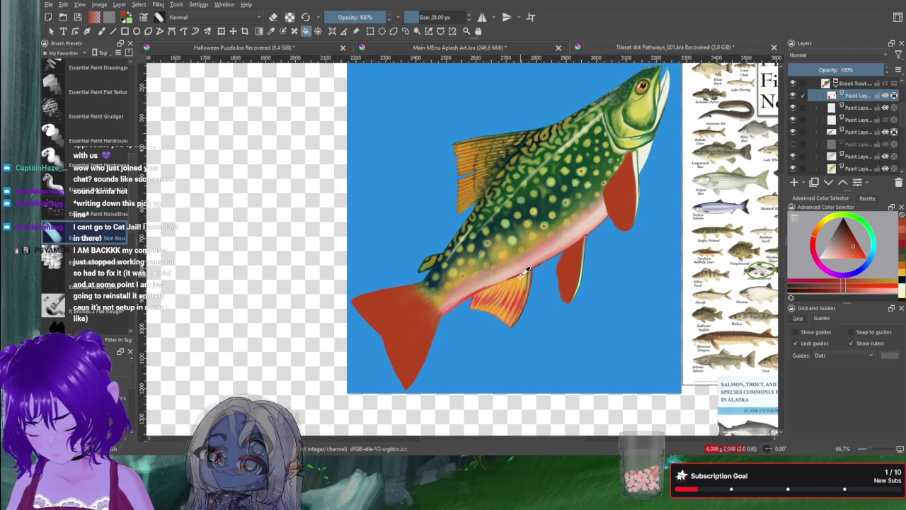
Step: Refill the pelvic, pectoral and tail fins with a lighter, brighter red
left_click(526, 267, "ctrl")
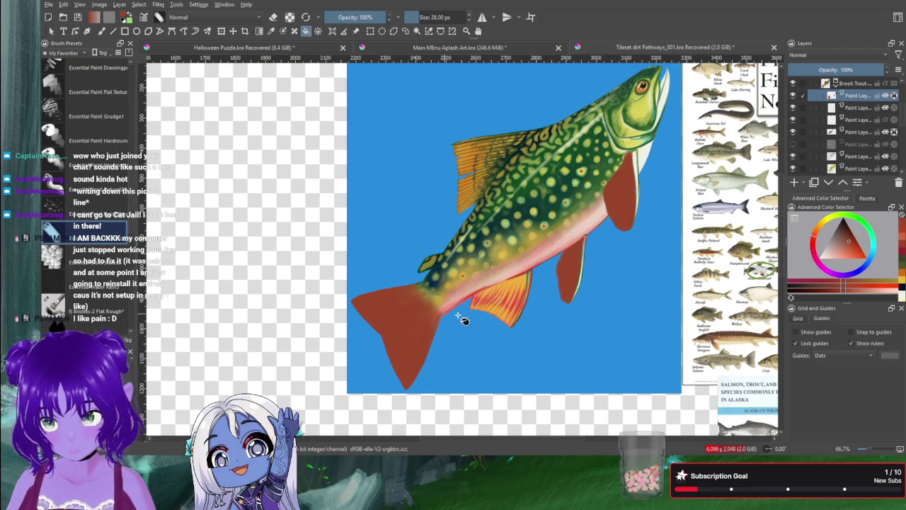
scroll(464, 320, "up", 1)
scroll(501, 314, "up", 1)
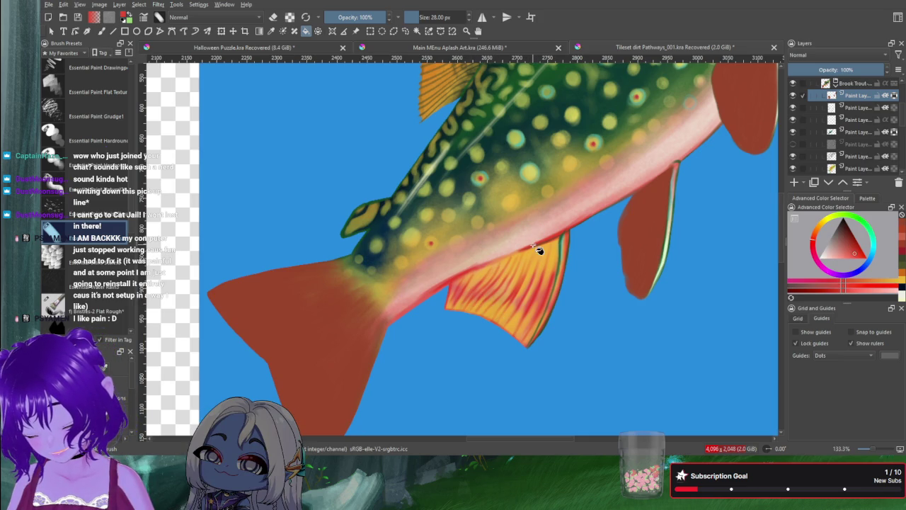
left_click(640, 247)
left_click(740, 129)
left_click(332, 333)
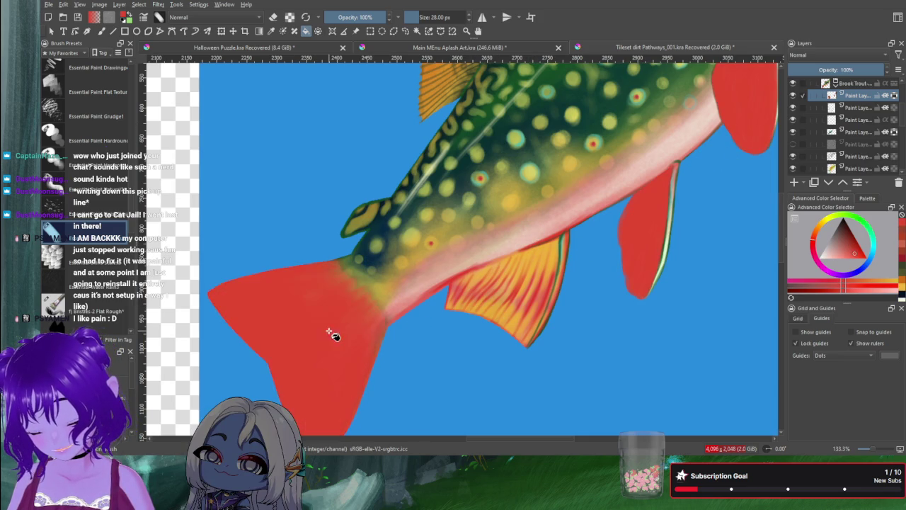
scroll(489, 344, "down", 2)
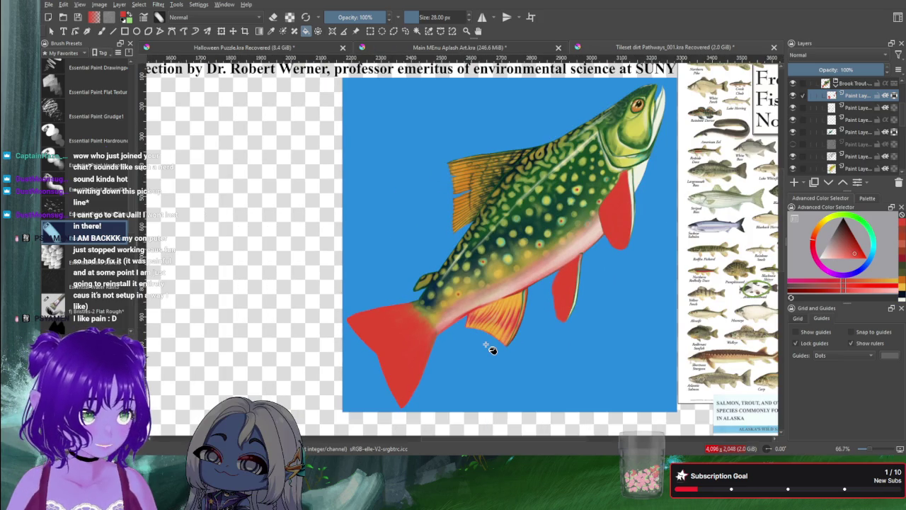
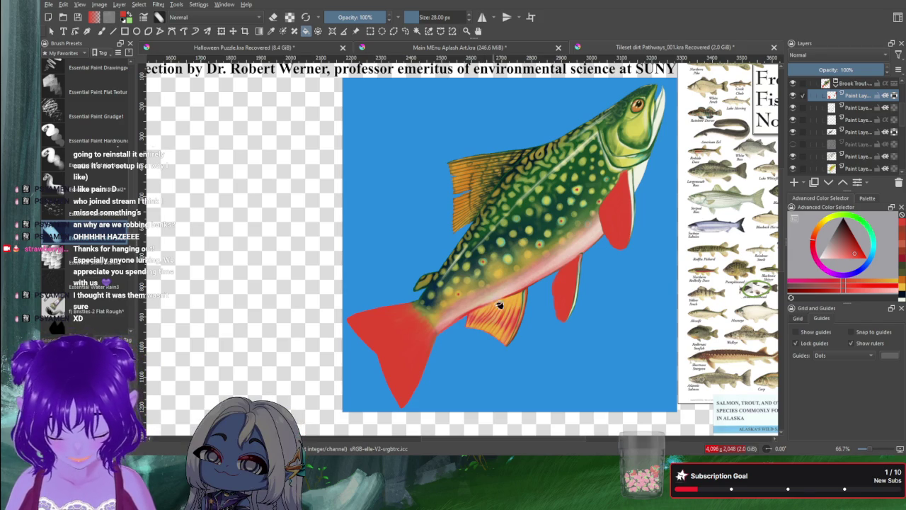
Step: Sample orange from the fin, switch to the freehand brush, and zoom in on the red lower fins
left_click(520, 292, "ctrl")
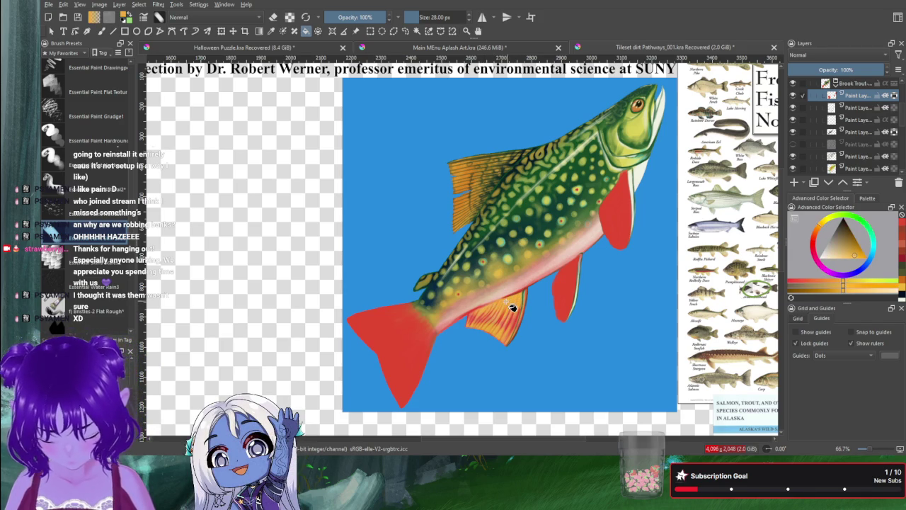
key("e")
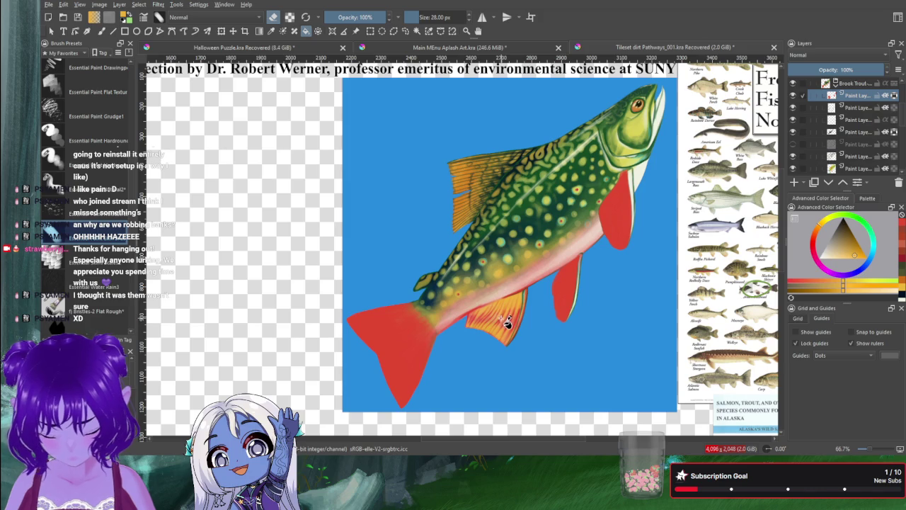
key("b")
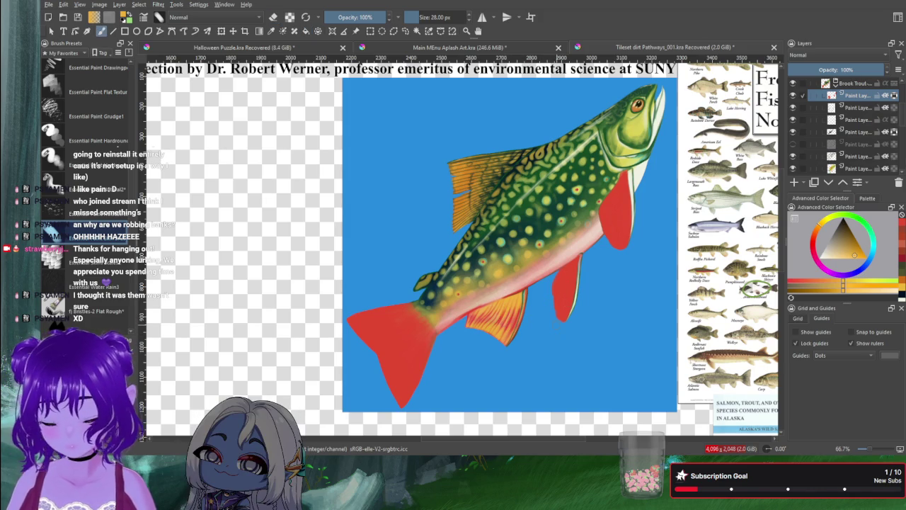
scroll(556, 324, "up", 2)
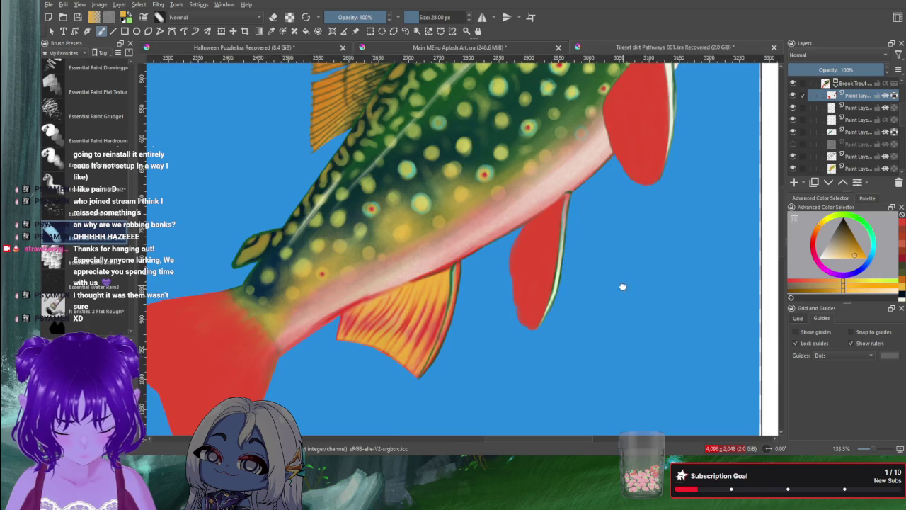
left_click_drag(623, 287, 576, 381)
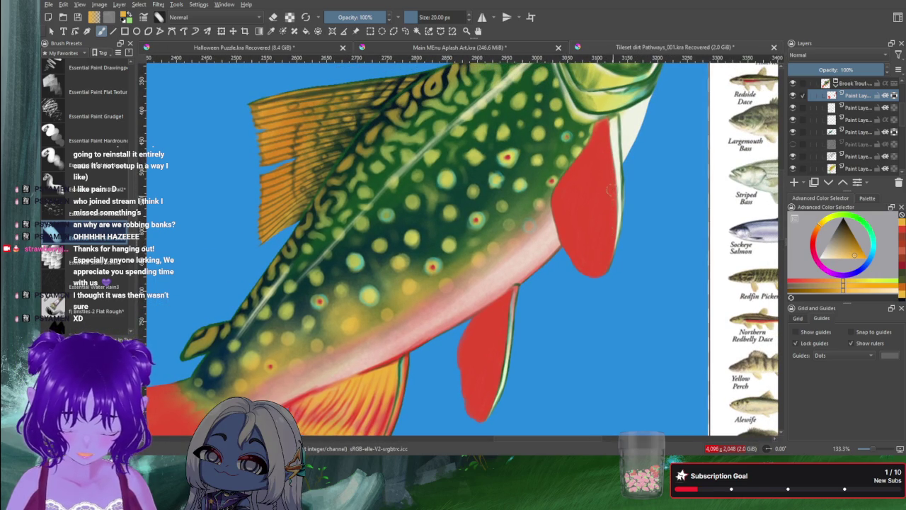
left_click_drag(598, 252, 601, 270)
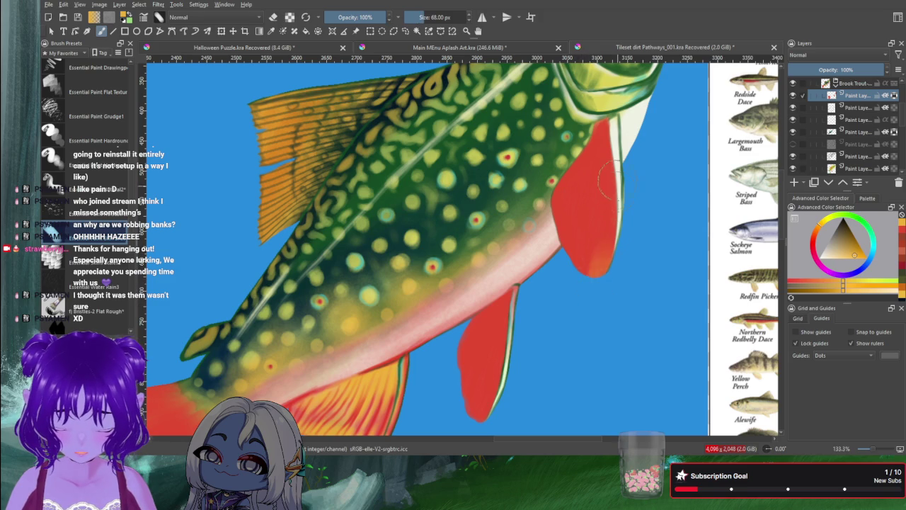
Step: Brush bright orange toward the pectoral and pelvic fin tips, then make the brush smaller
mouse_move(591, 227)
left_mouse_down()
mouse_move(598, 262)
mouse_move(588, 223)
mouse_move(560, 209)
left_mouse_up()
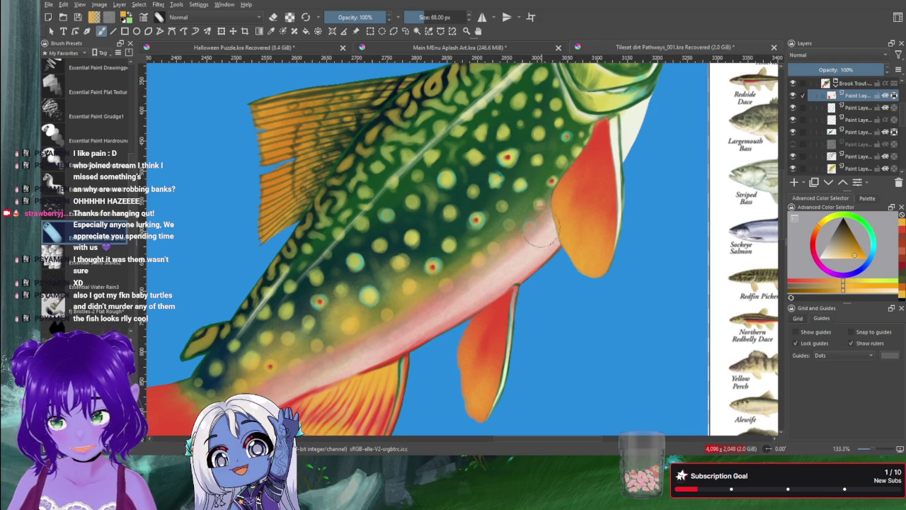
key("bracketleft")
key("bracketleft")
key("bracketleft")
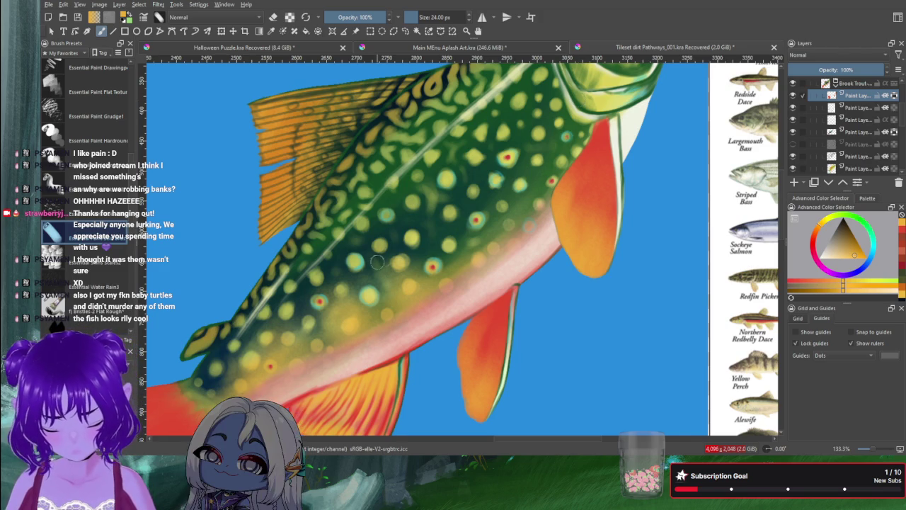
Step: Toggle erasing mode on and pan down to bring the red tail fin into view
left_click_drag(472, 200, 467, 247)
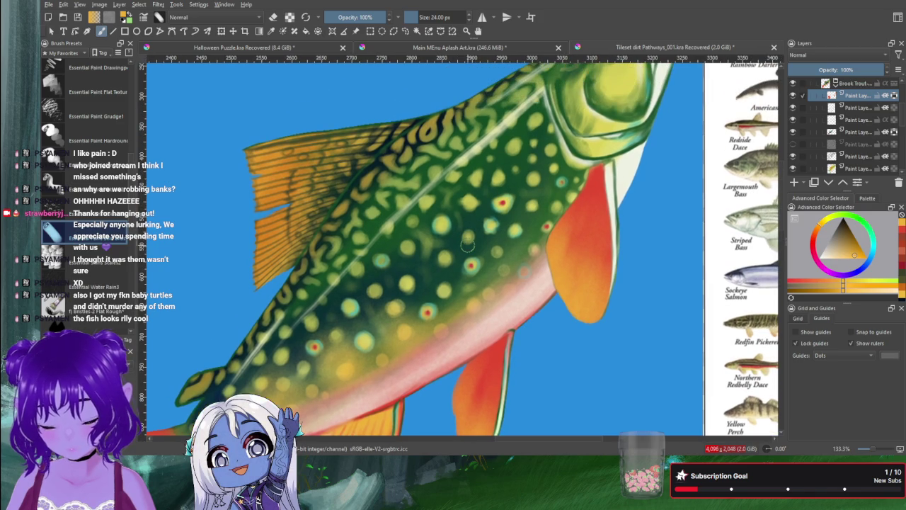
key("e")
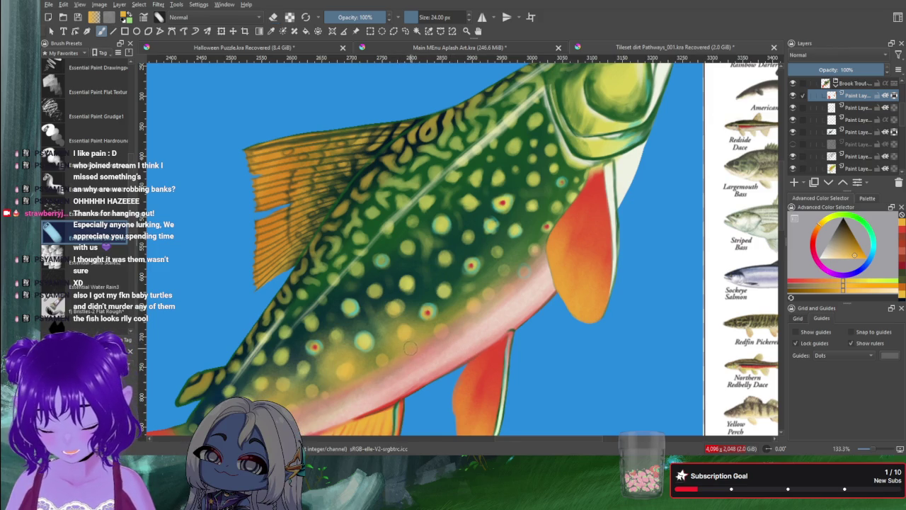
key("e")
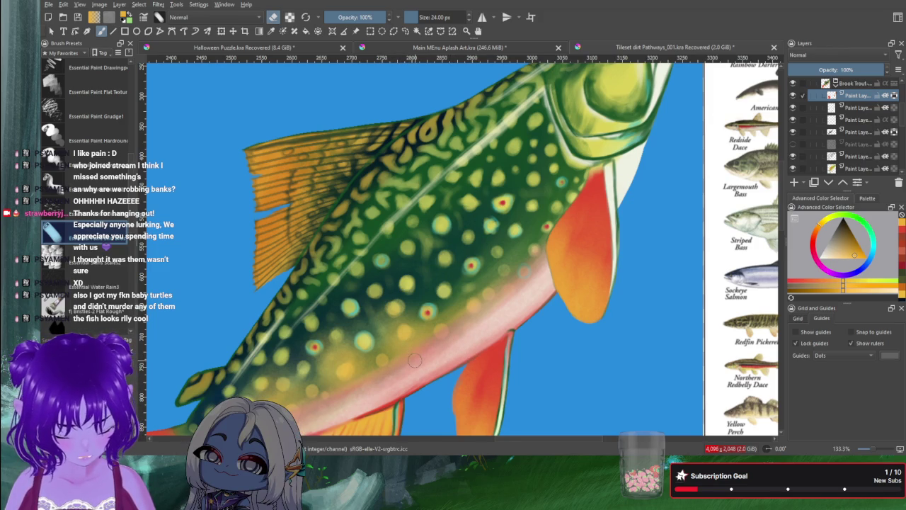
mouse_move(227, 415)
left_mouse_down()
mouse_move(417, 303)
mouse_move(444, 276)
left_mouse_up()
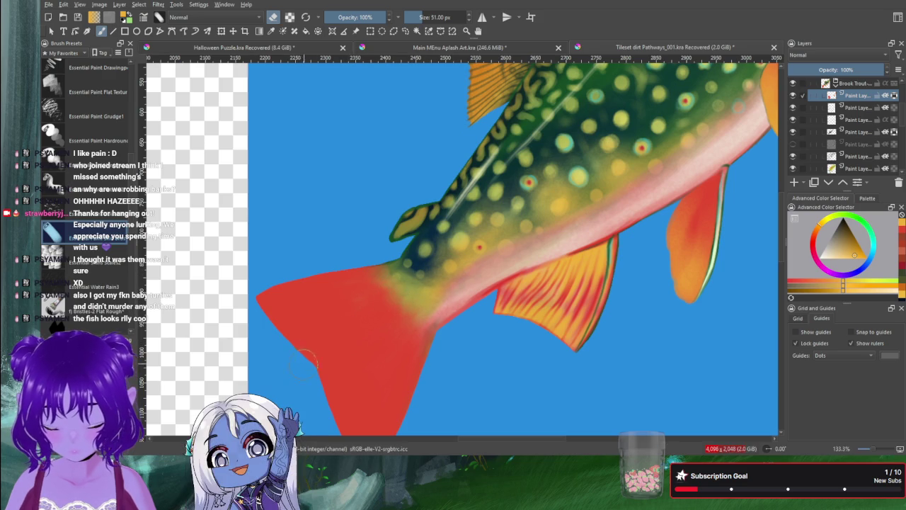
Step: Blend soft orange into the red tail fin where it joins the body, redoing one pass
left_click_drag(274, 390, 354, 322)
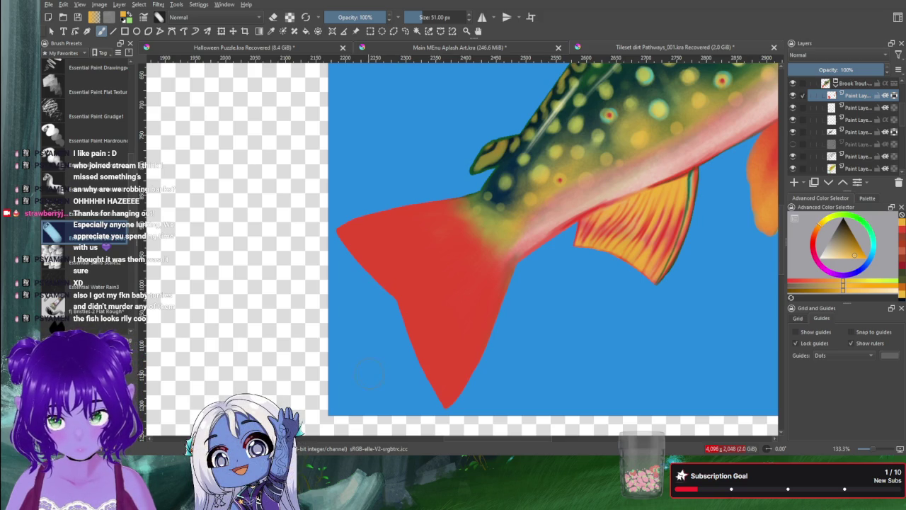
left_click_drag(423, 372, 434, 330)
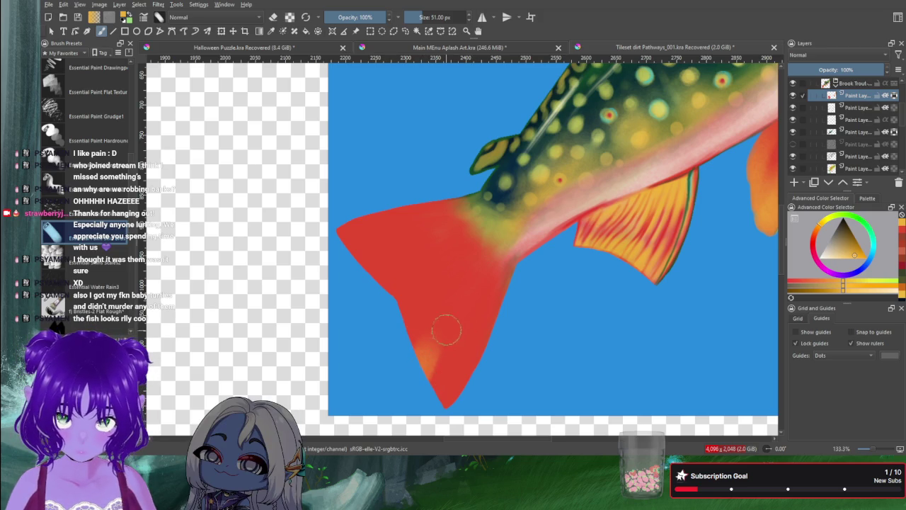
left_click_drag(509, 226, 474, 282)
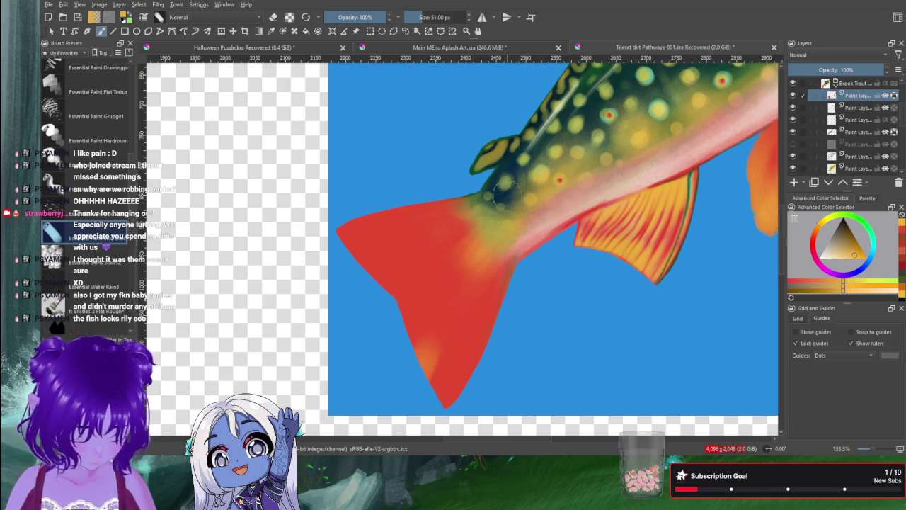
key("ctrl+z")
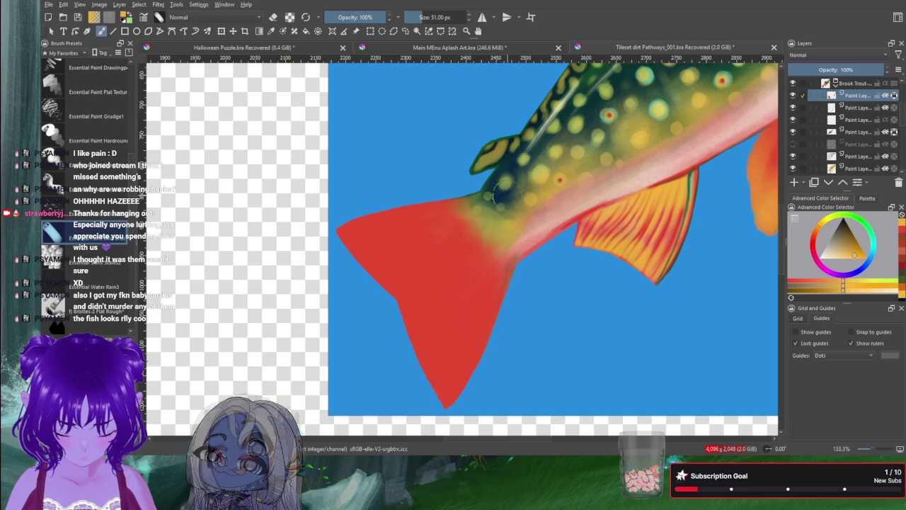
left_click_drag(497, 228, 435, 262)
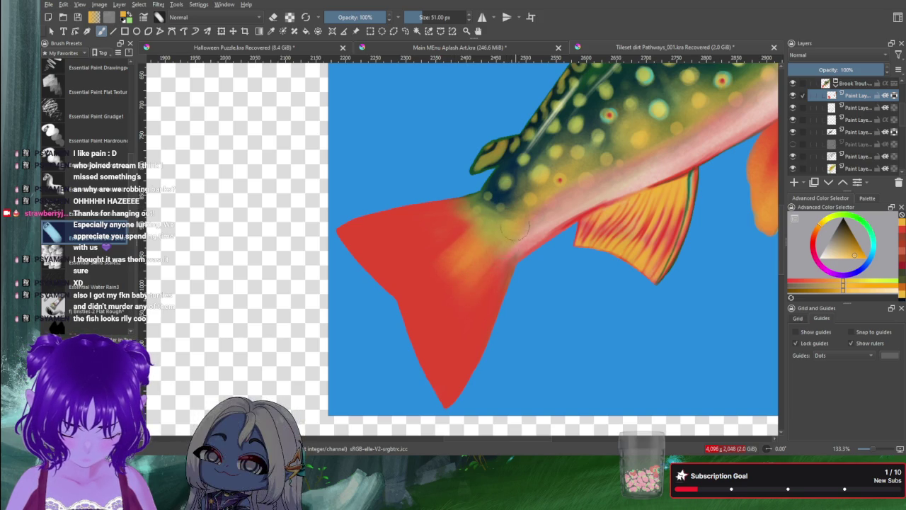
left_click_drag(490, 275, 454, 332)
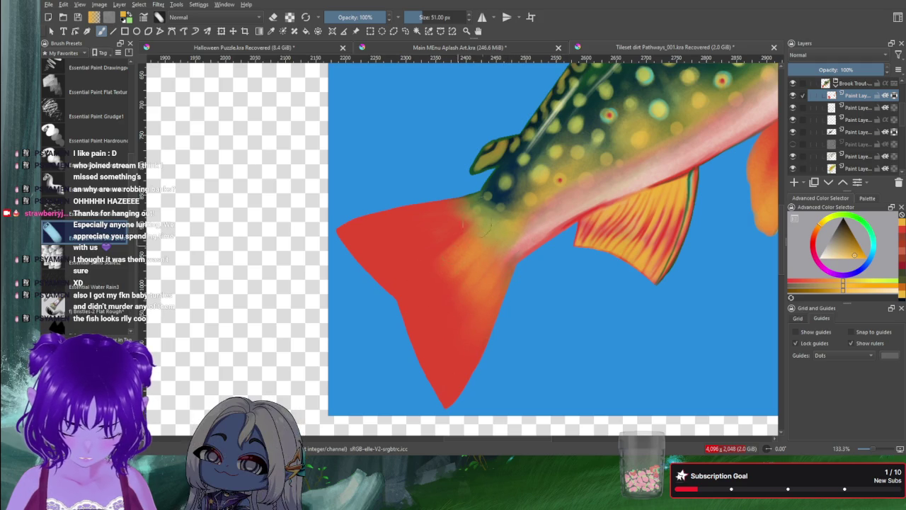
left_click_drag(404, 214, 446, 205)
Step: Warm the upper, middle and lower tail fin with orange-yellow strokes, then pick a reddish-pink colour
mouse_move(386, 228)
left_mouse_down()
mouse_move(464, 204)
mouse_move(378, 254)
left_mouse_up()
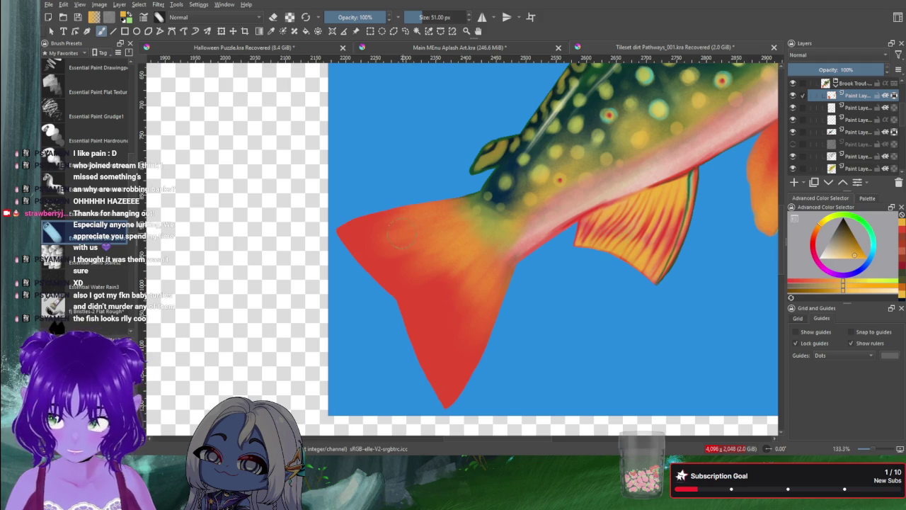
left_click_drag(368, 229, 390, 225)
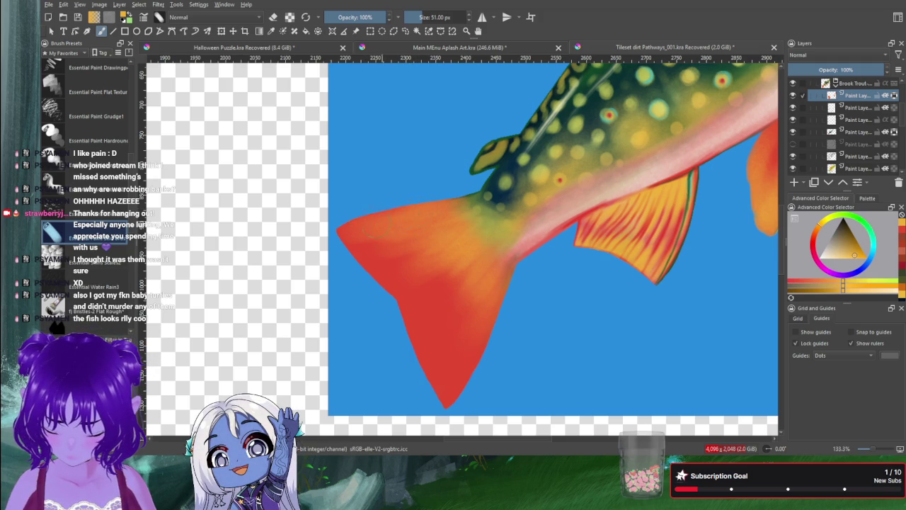
left_click_drag(458, 229, 423, 303)
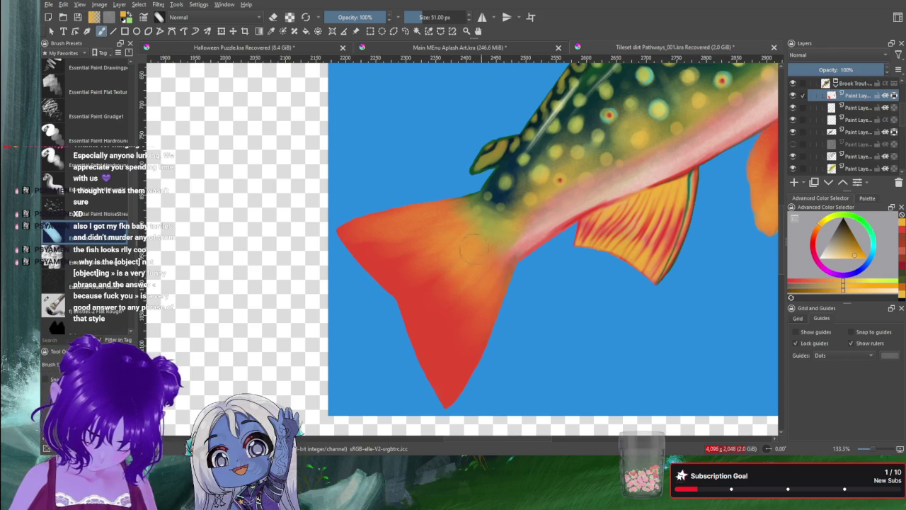
left_click_drag(460, 325, 497, 248)
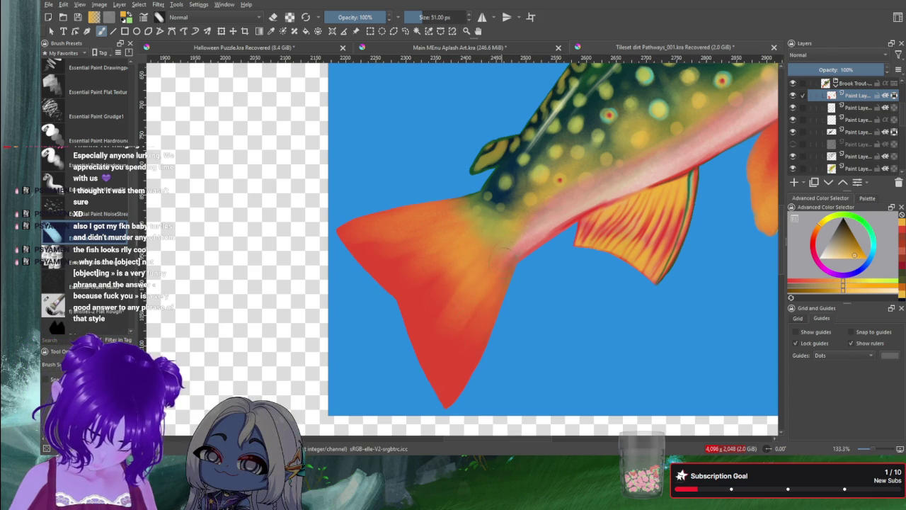
left_click_drag(453, 358, 448, 360)
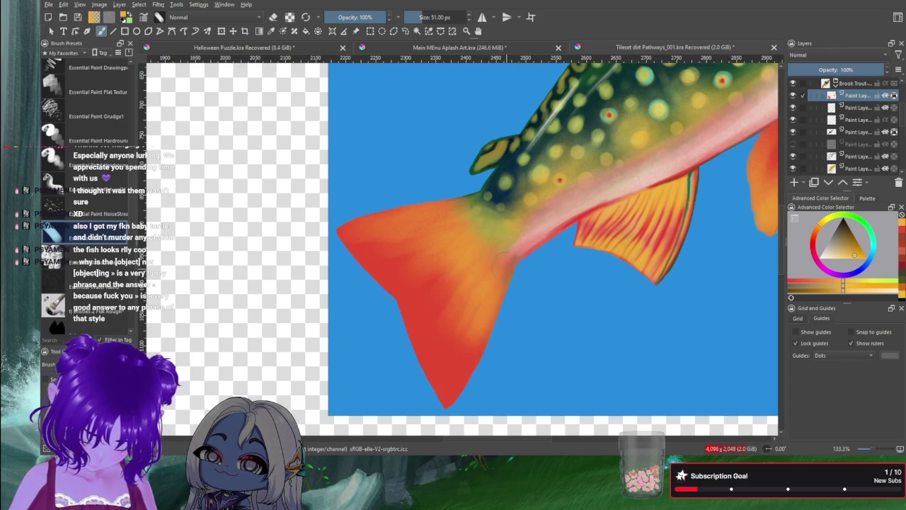
left_click_drag(495, 297, 450, 354)
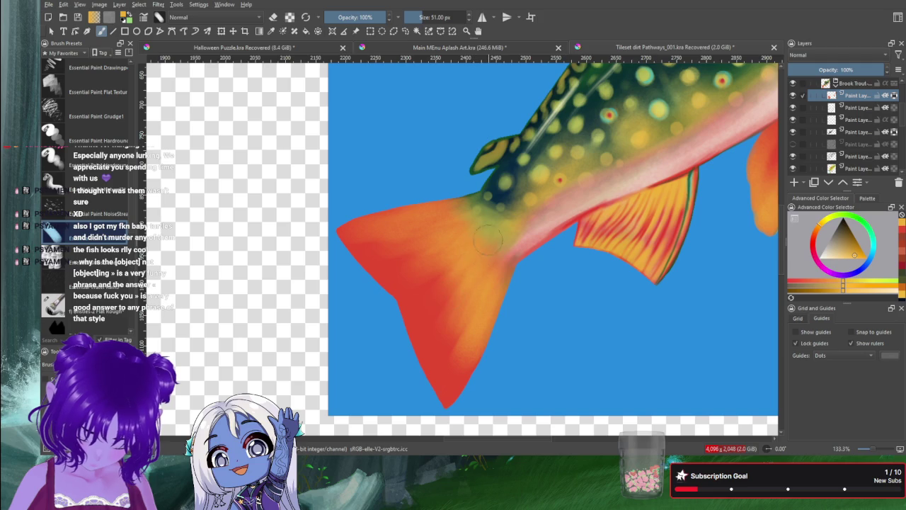
mouse_move(488, 241)
left_mouse_down()
mouse_move(432, 258)
mouse_move(396, 257)
left_mouse_up()
left_click_drag(453, 215, 414, 206)
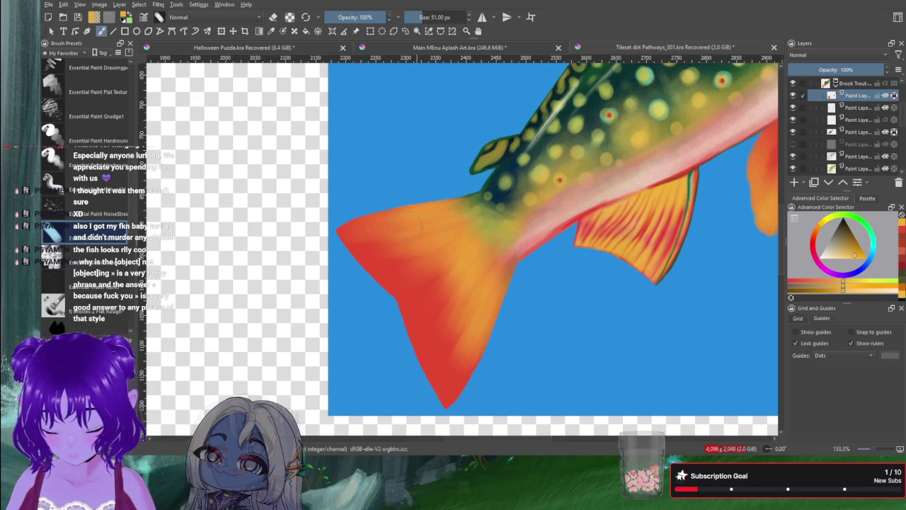
left_click(901, 239)
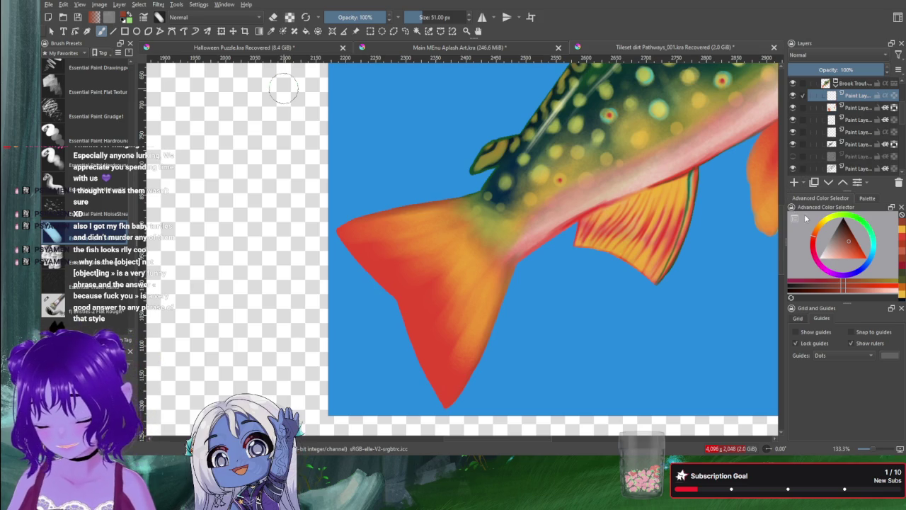
Step: Shrink the brush and sketch brown trouser legs, waistband and knee marks beside the fish
mouse_move(283, 192)
left_mouse_down()
mouse_move(272, 193)
mouse_move(266, 232)
mouse_move(281, 215)
left_mouse_up()
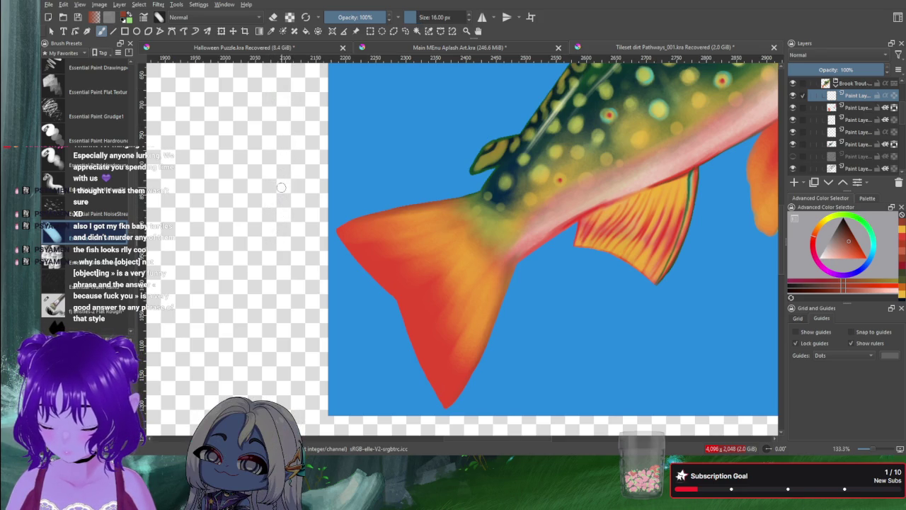
left_click_drag(286, 139, 289, 253)
mouse_move(283, 139)
left_mouse_down()
mouse_move(221, 236)
mouse_move(217, 263)
left_mouse_up()
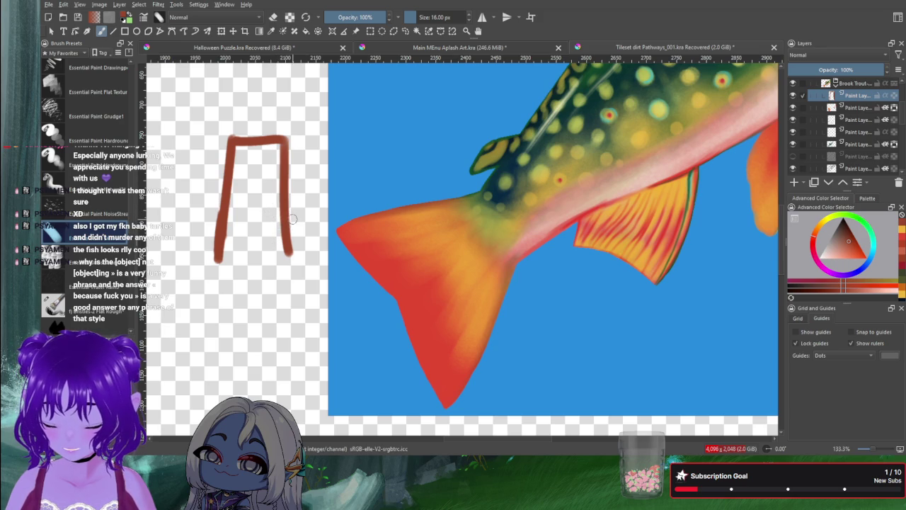
left_click_drag(277, 220, 293, 219)
left_click_drag(212, 226, 228, 224)
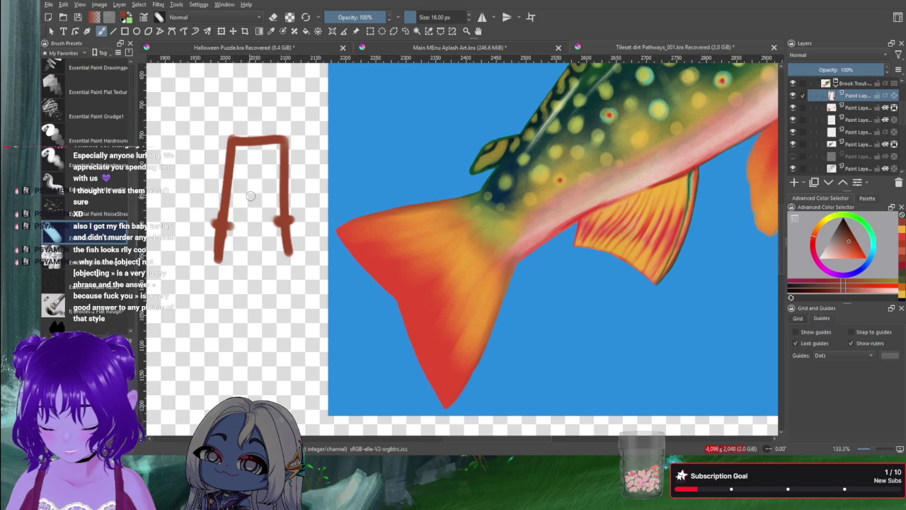
mouse_move(227, 221)
left_mouse_down()
mouse_move(244, 218)
mouse_move(248, 200)
mouse_move(263, 201)
mouse_move(276, 221)
mouse_move(232, 216)
mouse_move(244, 207)
left_mouse_up()
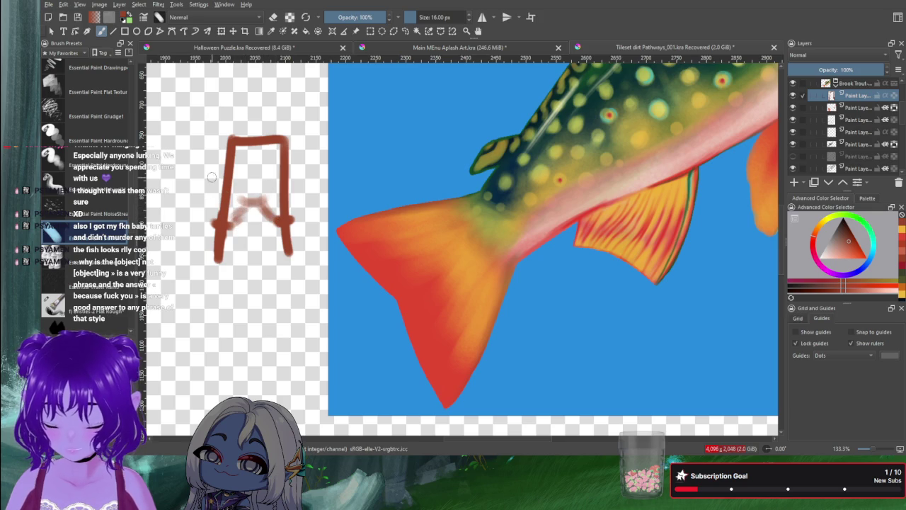
mouse_move(216, 136)
left_mouse_down()
mouse_move(201, 185)
mouse_move(210, 225)
mouse_move(205, 176)
left_mouse_up()
mouse_move(291, 212)
left_mouse_down()
mouse_move(306, 177)
mouse_move(290, 131)
mouse_move(278, 233)
left_mouse_up()
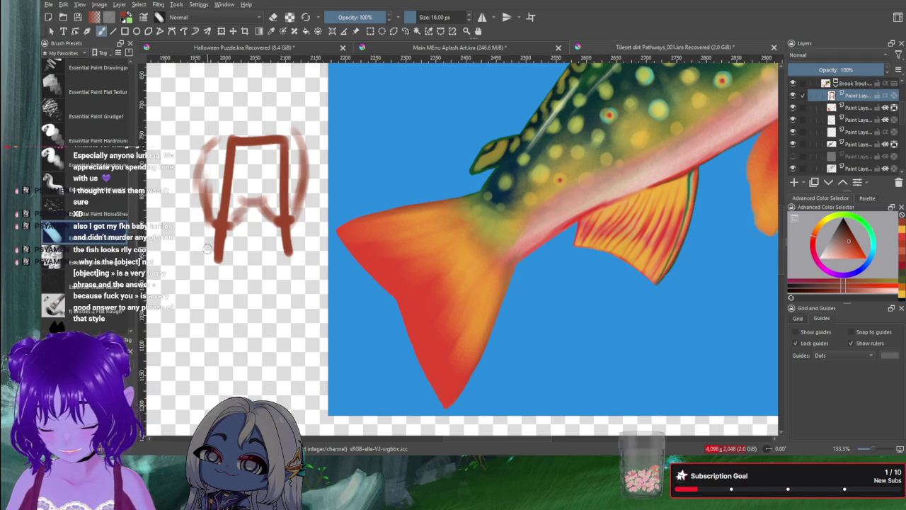
Step: Refine the trousers with a thicker waistband, crotch V and longer legs, undoing the feet
key("ctrl+z")
mouse_move(223, 230)
left_mouse_down()
mouse_move(195, 216)
mouse_move(205, 189)
mouse_move(219, 221)
left_mouse_up()
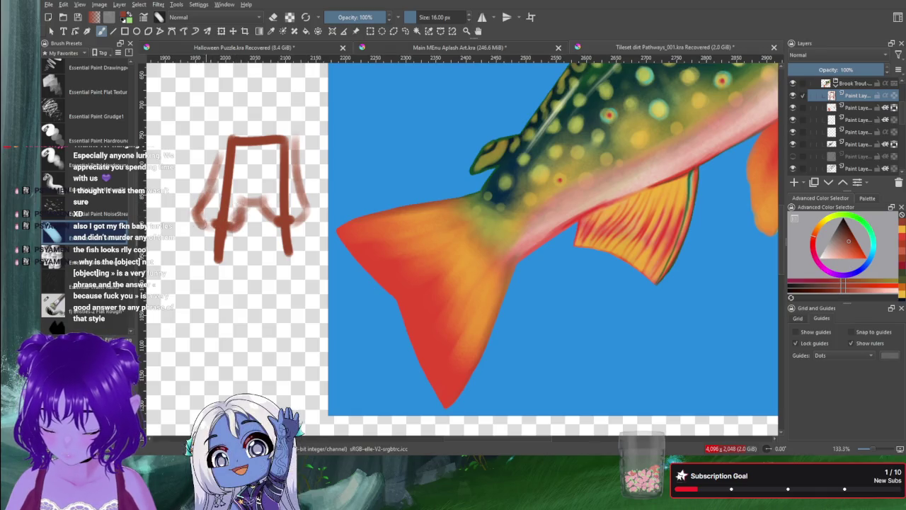
mouse_move(228, 150)
left_mouse_down()
mouse_move(250, 135)
mouse_move(297, 145)
left_mouse_up()
mouse_move(272, 222)
left_mouse_down()
mouse_move(258, 177)
mouse_move(241, 225)
left_mouse_up()
mouse_move(252, 179)
left_mouse_down()
mouse_move(242, 225)
mouse_move(273, 194)
mouse_move(242, 194)
mouse_move(258, 198)
mouse_move(261, 189)
left_mouse_up()
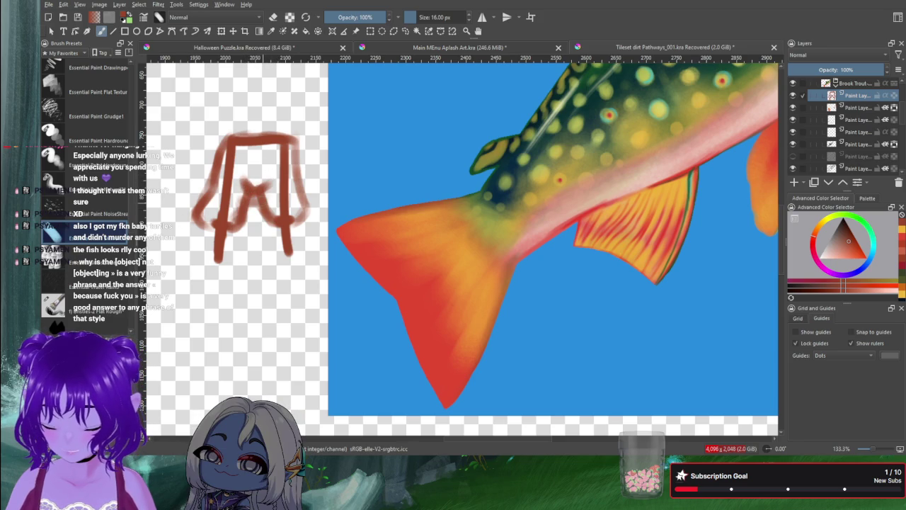
left_click_drag(233, 234, 217, 276)
mouse_move(211, 222)
left_mouse_down()
mouse_move(218, 282)
mouse_move(192, 281)
mouse_move(219, 283)
left_mouse_up()
mouse_move(287, 232)
left_mouse_down()
mouse_move(284, 276)
mouse_move(307, 276)
mouse_move(282, 275)
mouse_move(309, 277)
mouse_move(296, 263)
left_mouse_up()
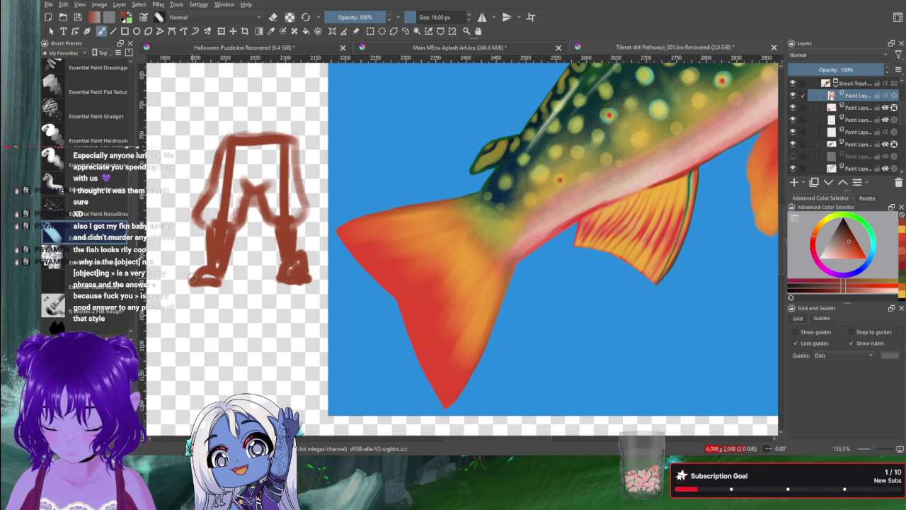
key("ctrl+z")
key("ctrl+z")
key("ctrl+z")
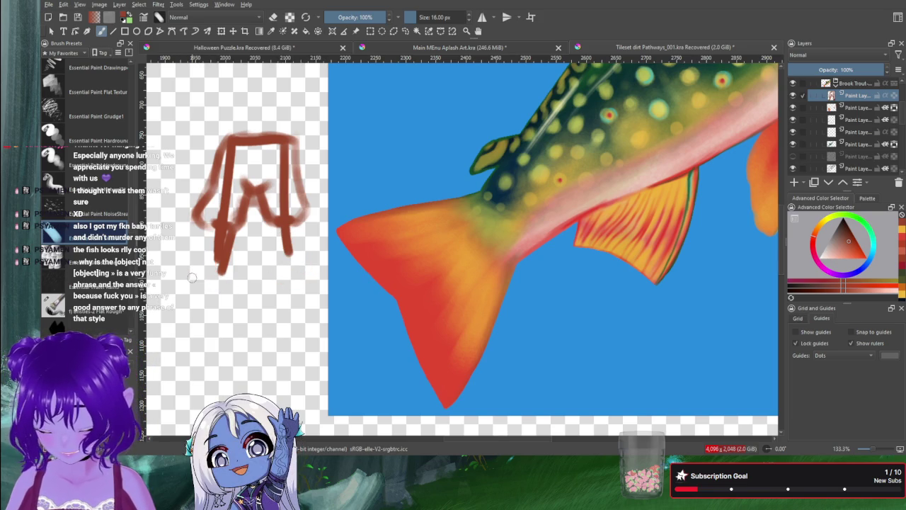
key("ctrl+z")
key("ctrl+z")
key("ctrl+z")
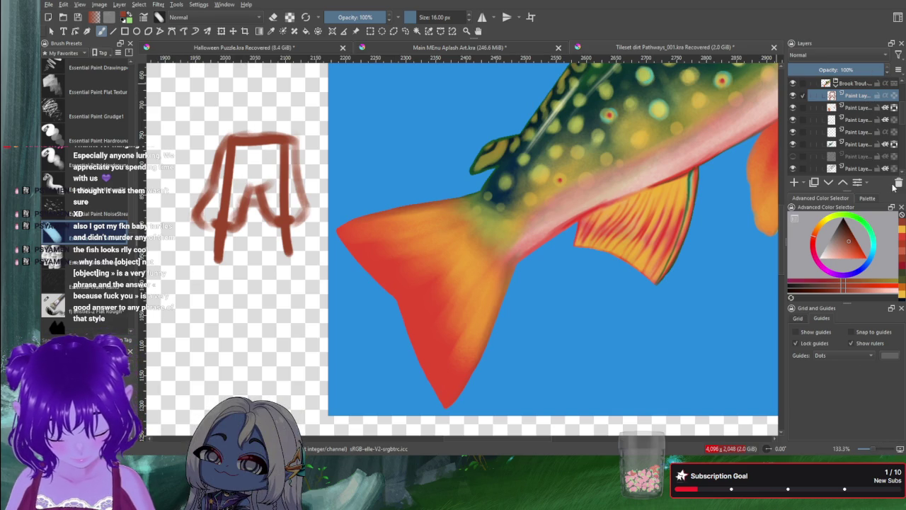
Step: Delete the trouser sketch layer, reduce the brush, and paint a darker stroke on the lower tail lobe
left_click(899, 182)
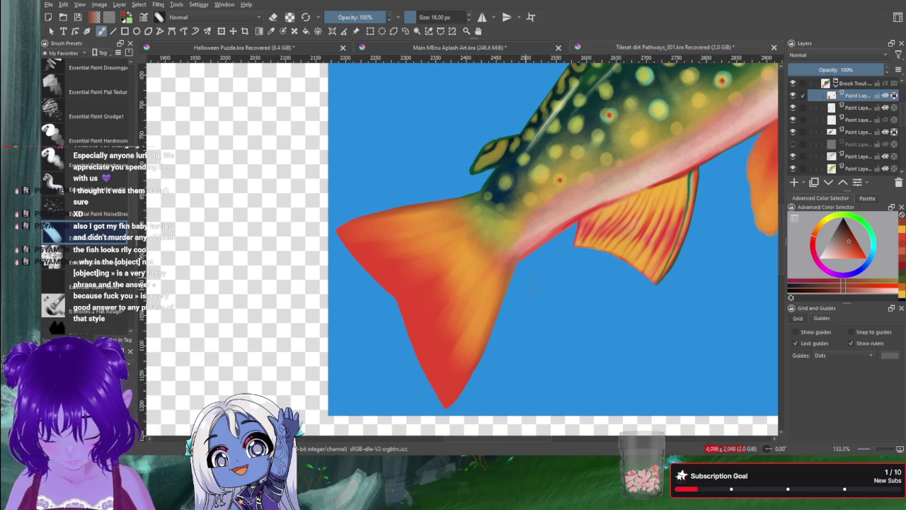
left_click(793, 96)
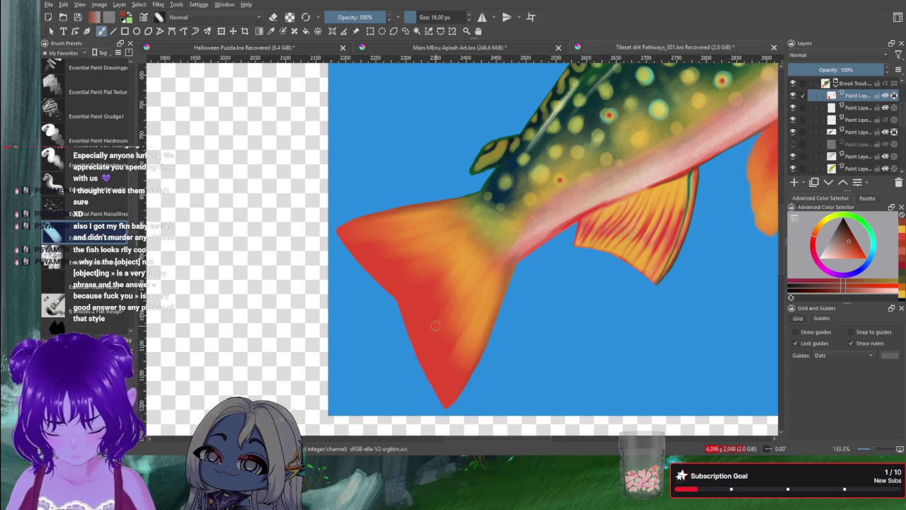
key("bracketleft")
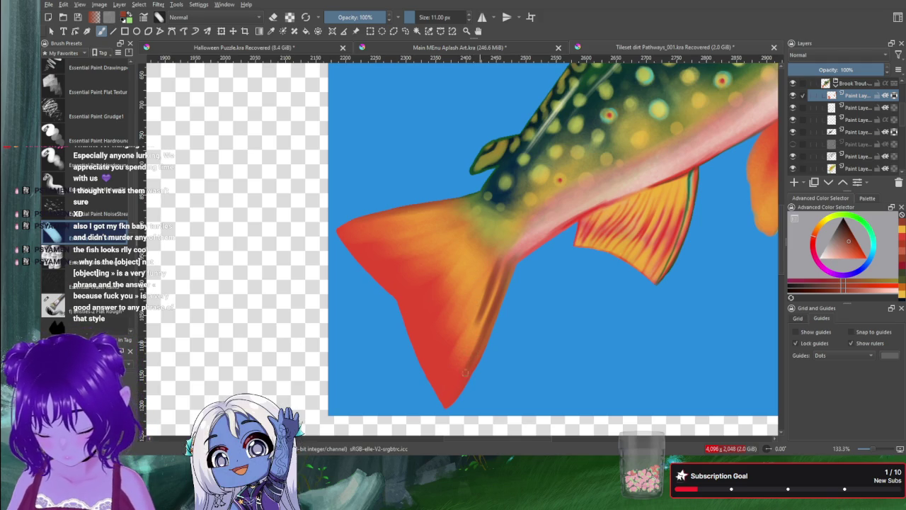
left_click_drag(491, 300, 473, 335)
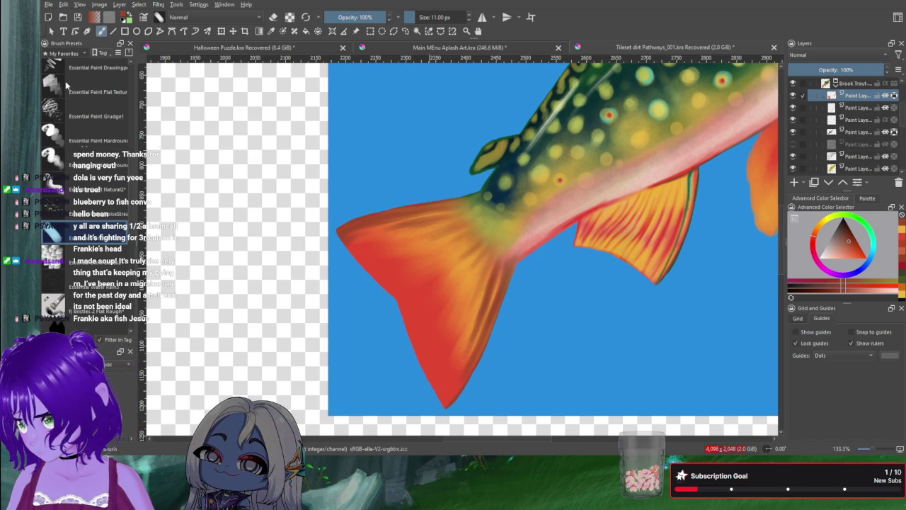
Step: Browse the Essential Hair brush presets, trying FurryThin and FurrySmudge before choosing Hair4
scroll(65, 84, "down", 1)
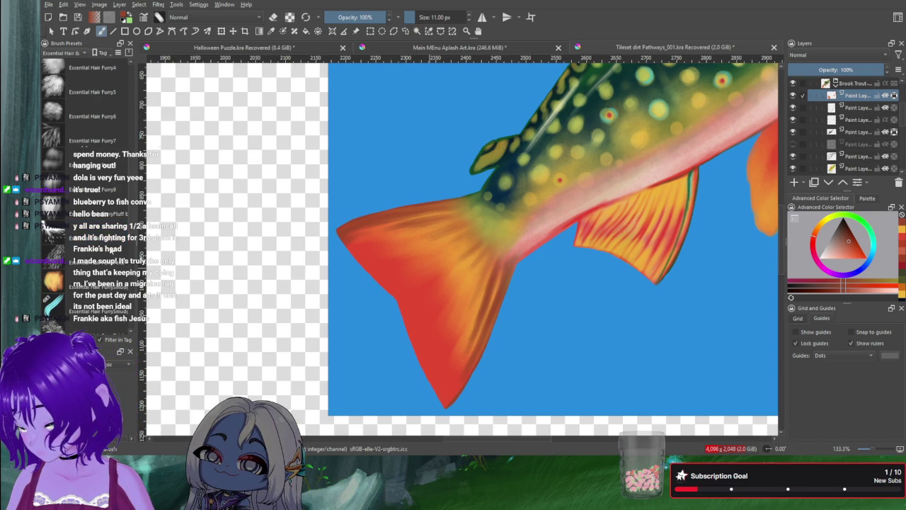
scroll(132, 225, "up", 1)
mouse_move(131, 225)
left_mouse_down()
mouse_move(136, 146)
mouse_move(130, 179)
left_mouse_up()
scroll(128, 181, "down", 1)
scroll(126, 182, "down", 1)
scroll(126, 182, "down", 1)
scroll(125, 191, "down", 2)
scroll(125, 193, "down", 2)
scroll(125, 193, "down", 2)
scroll(124, 193, "down", 2)
scroll(124, 192, "down", 2)
scroll(124, 194, "down", 1)
scroll(106, 266, "down", 1)
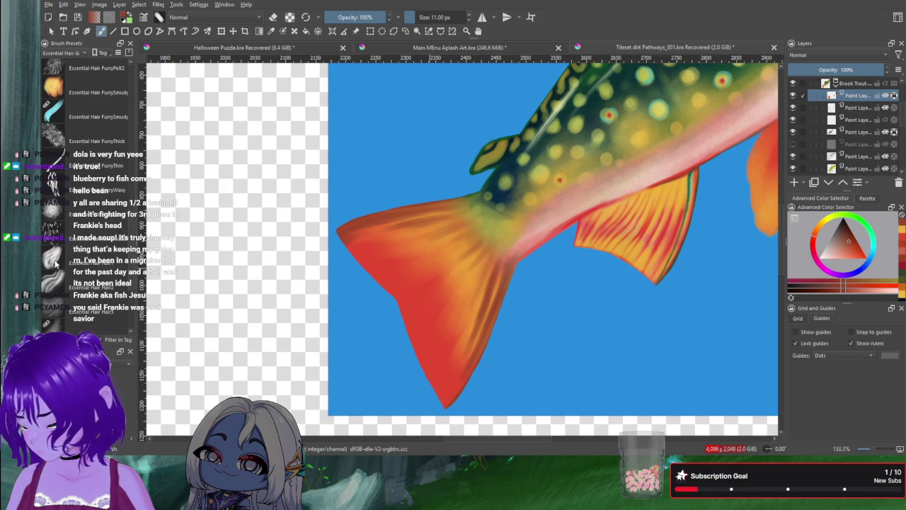
left_click(92, 165)
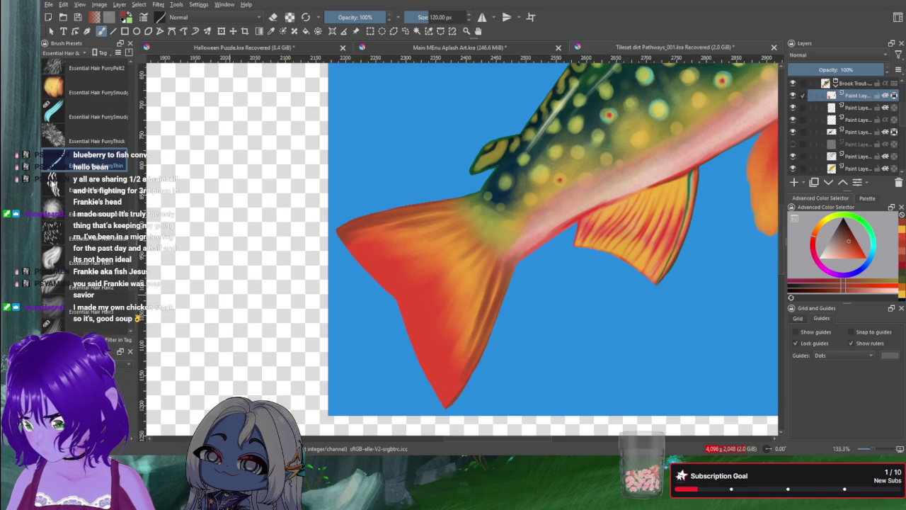
left_click(85, 110)
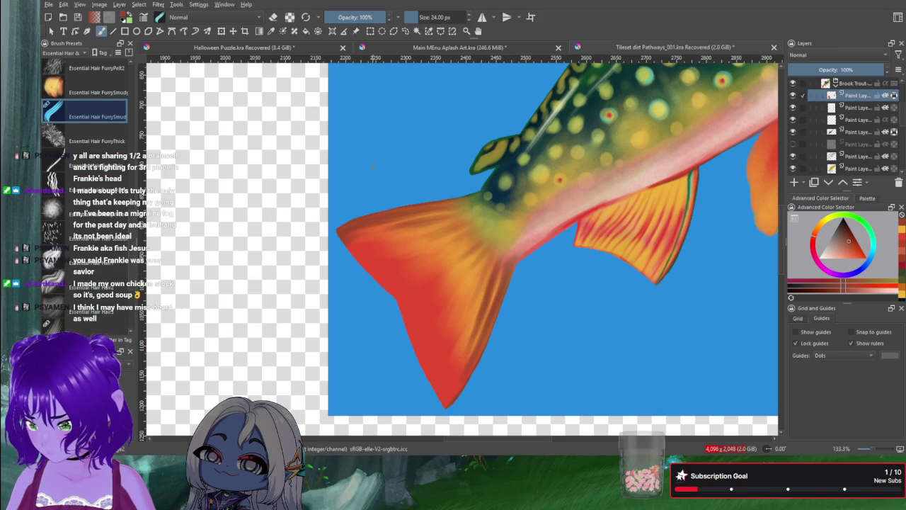
left_click(85, 317)
Step: Test and undo a Hair4 stroke on the tail fin, then turn erasing off and pick light pink
key("e")
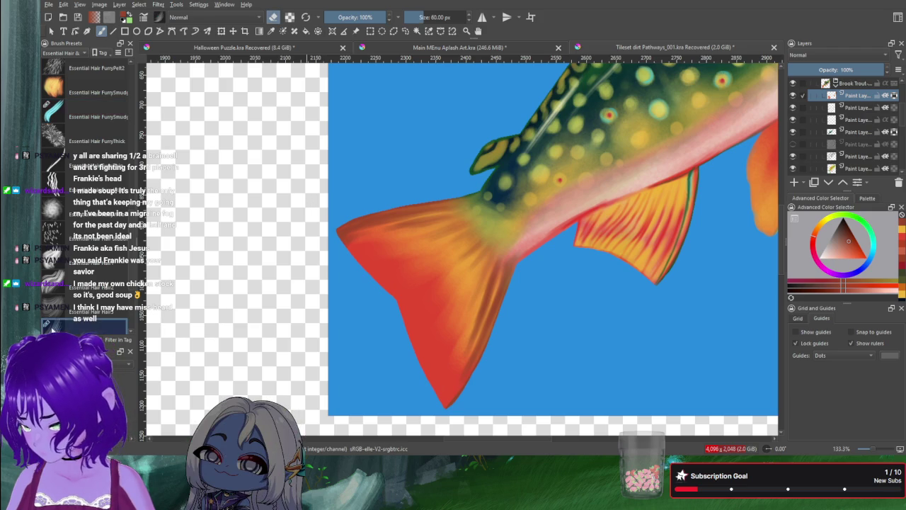
mouse_move(410, 255)
left_mouse_down()
mouse_move(443, 244)
mouse_move(422, 241)
mouse_move(479, 223)
mouse_move(490, 254)
left_mouse_up()
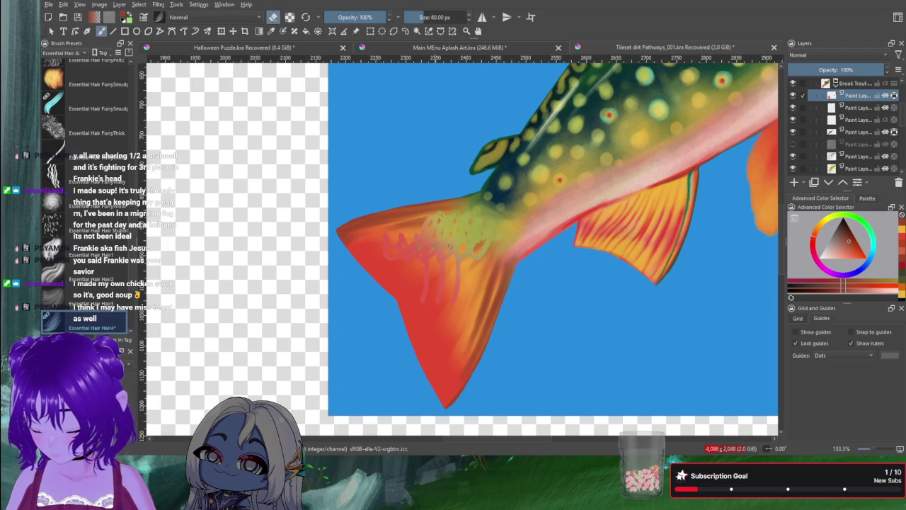
key("ctrl+z")
key("ctrl+z")
key("ctrl+z")
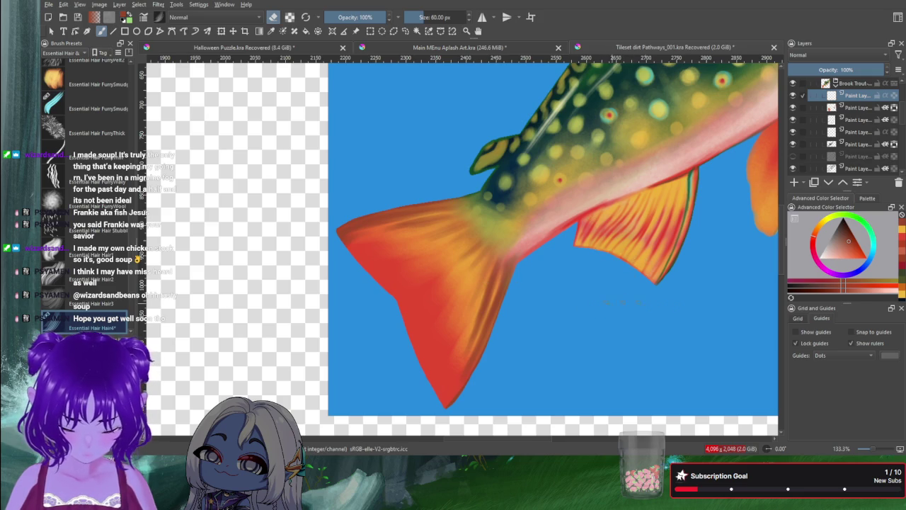
key("e")
left_click(825, 259)
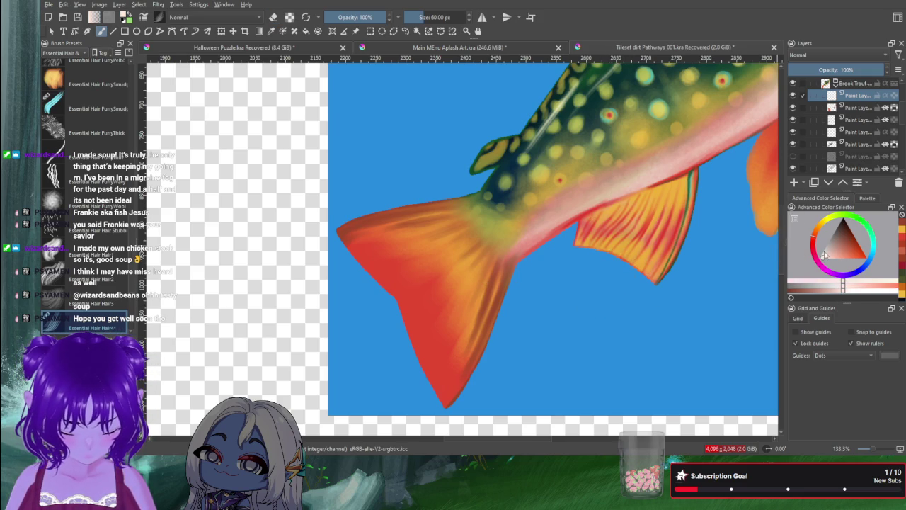
Step: Paint parallel light-pink vertical strokes from the belly down across the tail fin, working leftward
left_click_drag(830, 259, 827, 260)
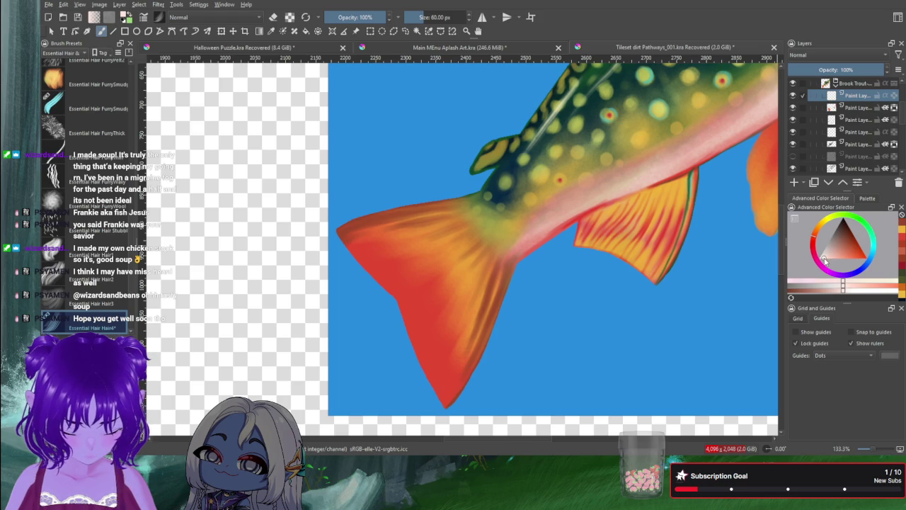
left_click_drag(638, 190, 627, 383)
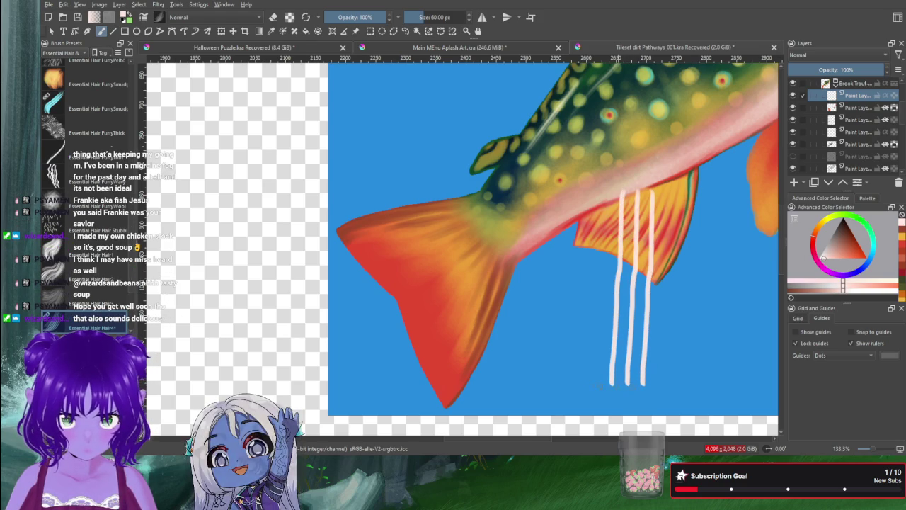
left_click_drag(596, 194, 583, 382)
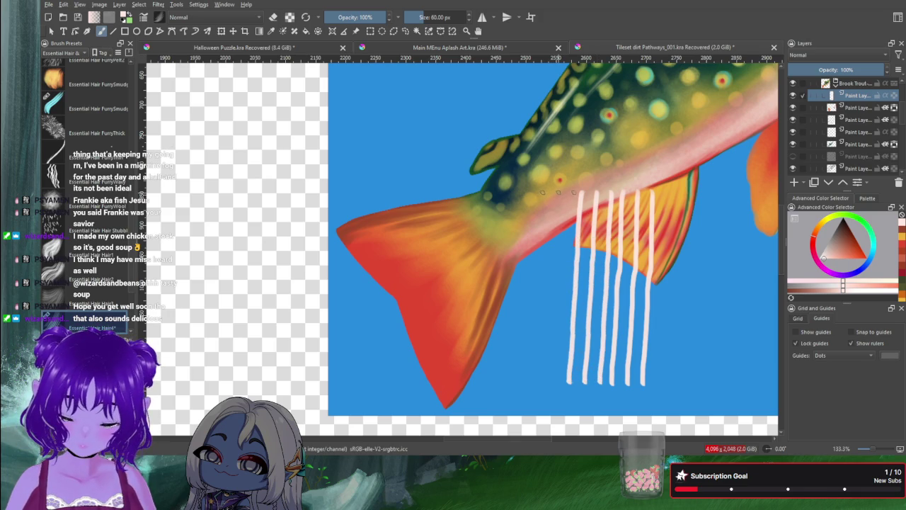
left_click_drag(556, 193, 540, 366)
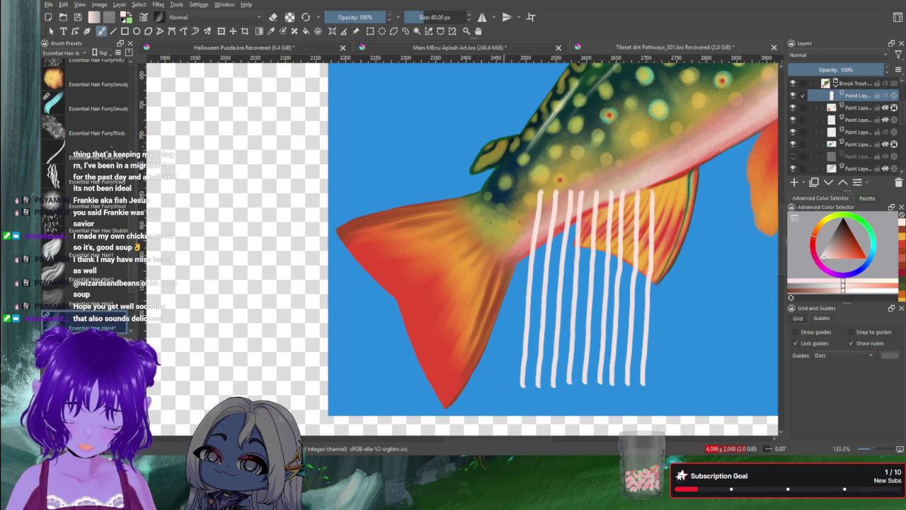
left_click_drag(512, 193, 491, 375)
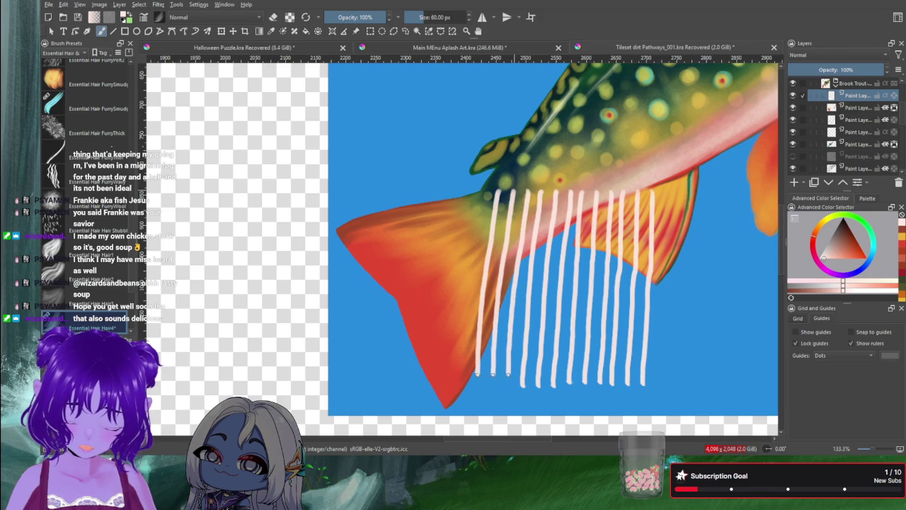
left_click_drag(469, 191, 456, 318)
left_click_drag(457, 319, 450, 390)
left_click_drag(425, 189, 404, 388)
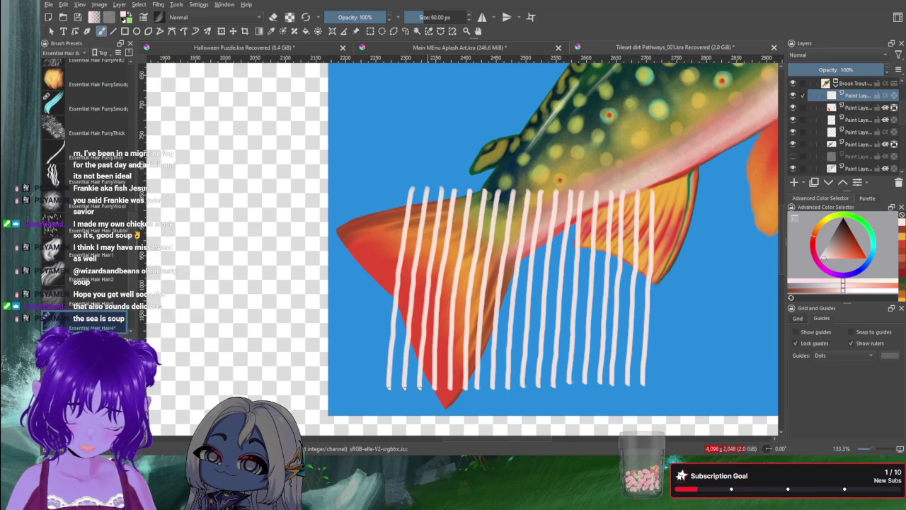
left_click_drag(387, 188, 362, 384)
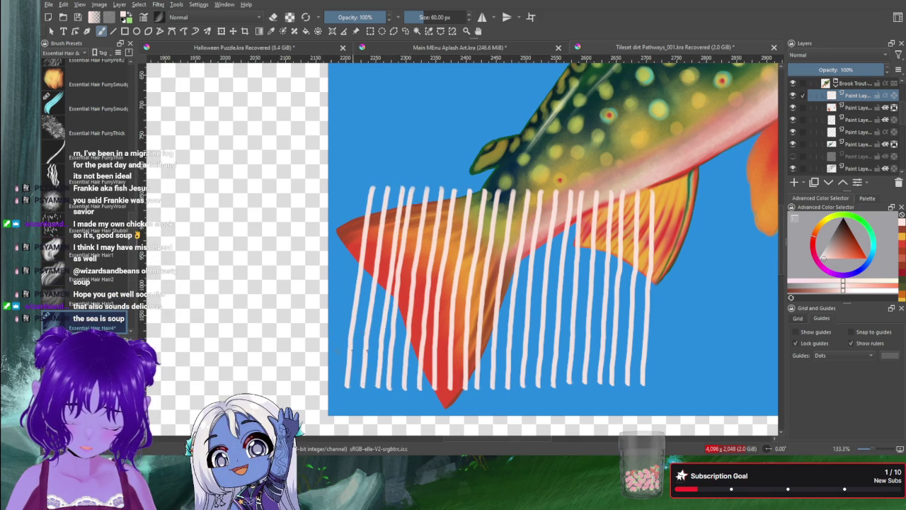
left_click_drag(340, 188, 312, 380)
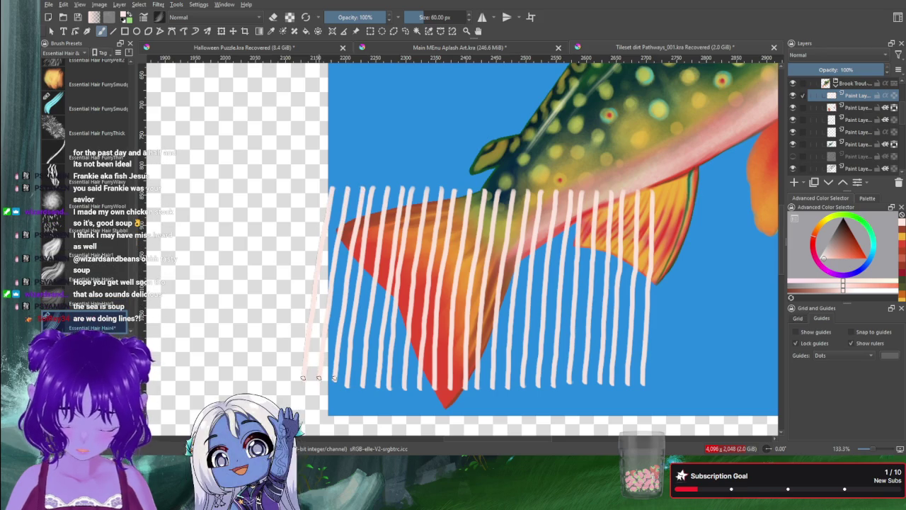
key("ctrl+t")
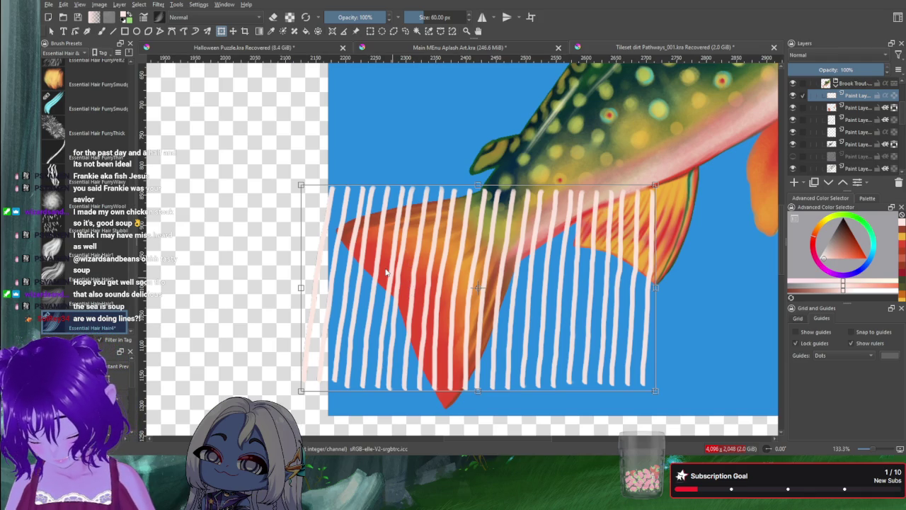
Step: Try rotating the pink strokes, cancel it, then slant and pinch them into a fan over the fin
mouse_move(293, 171)
left_mouse_down()
mouse_move(428, 100)
mouse_move(488, 124)
left_mouse_up()
left_click_drag(414, 259, 385, 219)
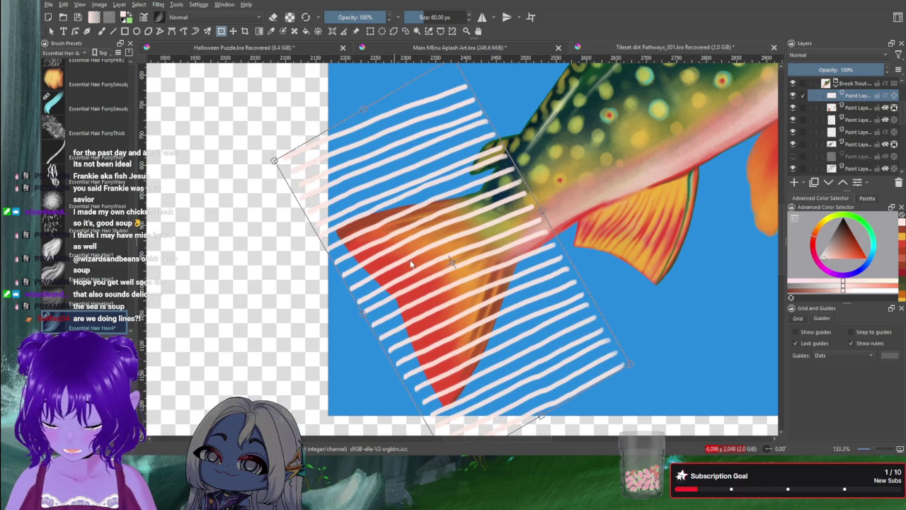
key("Escape")
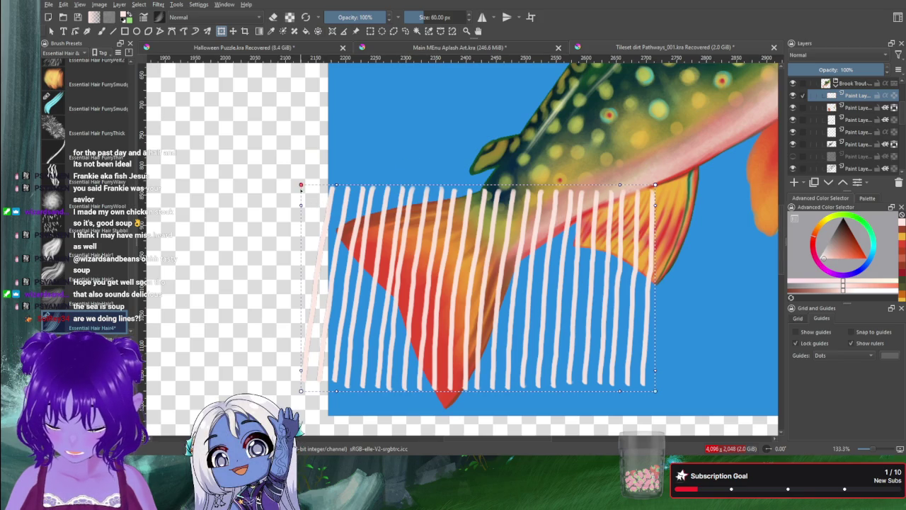
left_click_drag(301, 186, 442, 189)
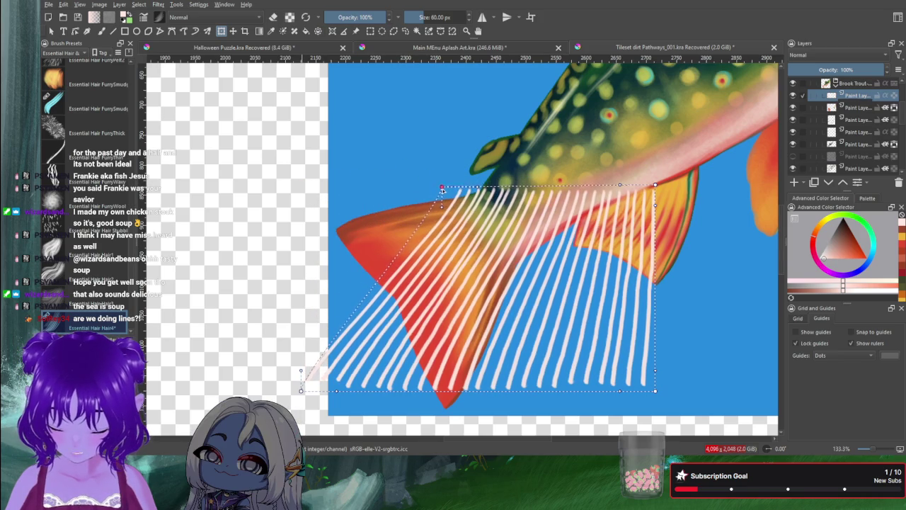
left_click_drag(301, 390, 307, 229)
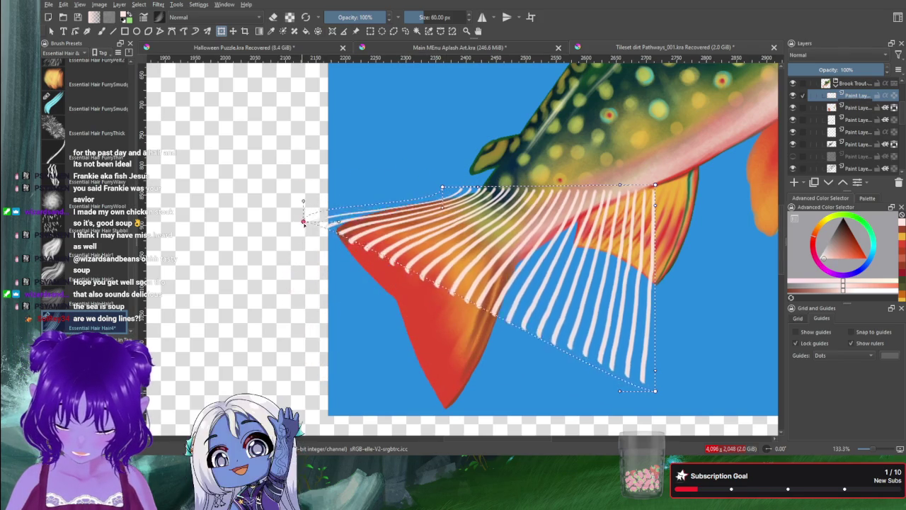
left_click_drag(643, 220, 513, 261)
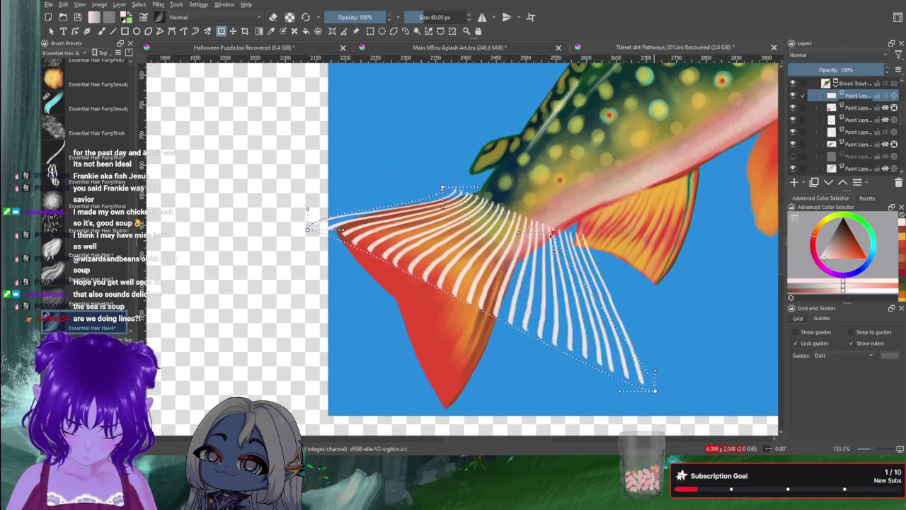
mouse_move(654, 390)
left_mouse_down()
mouse_move(437, 410)
mouse_move(448, 418)
left_mouse_up()
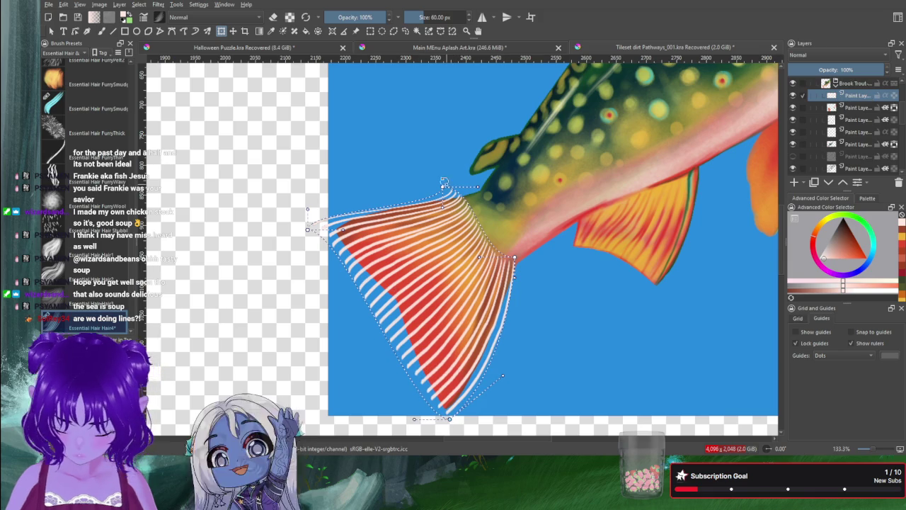
Step: Warp the stroke edges to follow the tail base and lobes, then apply the transform
left_click_drag(442, 187, 434, 182)
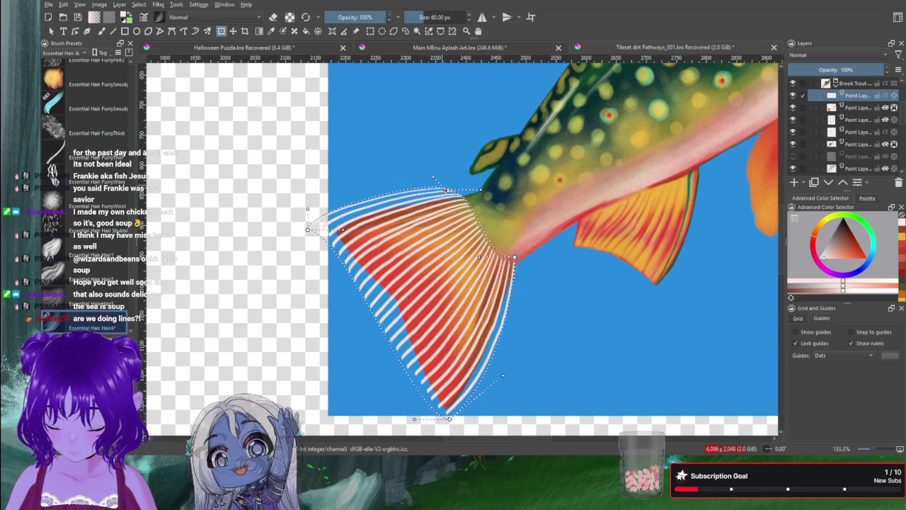
left_click_drag(478, 195, 455, 218)
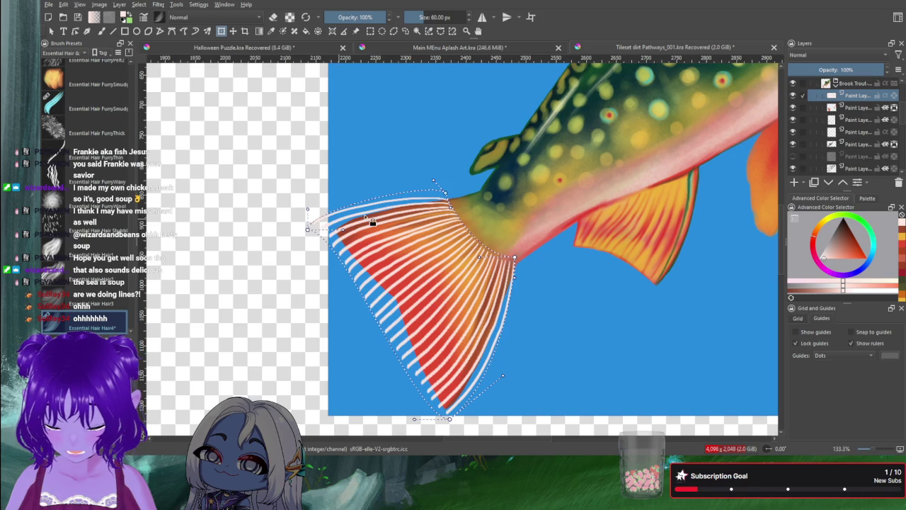
left_click_drag(445, 192, 453, 193)
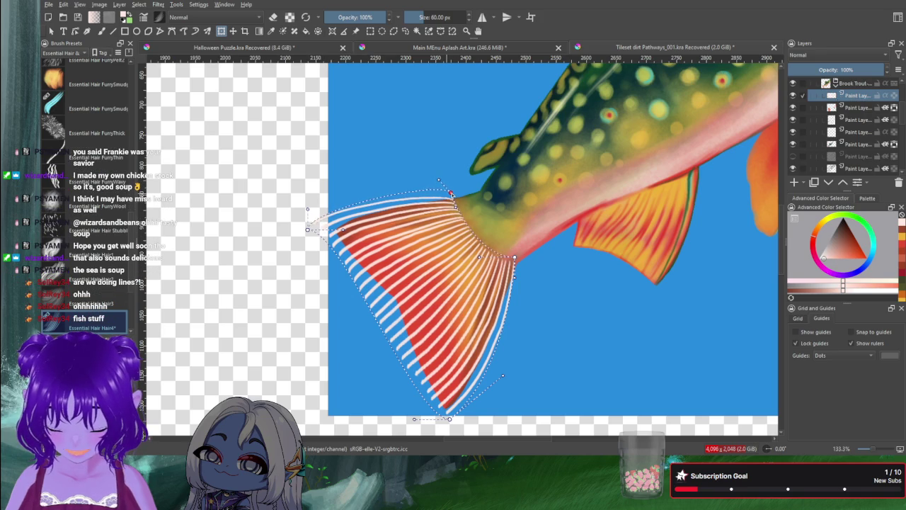
mouse_move(307, 230)
left_mouse_down()
mouse_move(291, 257)
mouse_move(270, 263)
left_mouse_up()
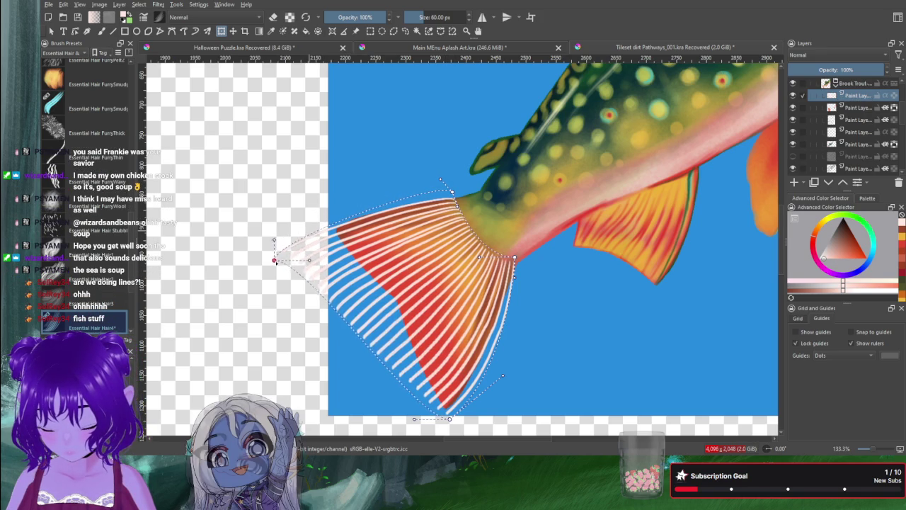
left_click_drag(454, 427, 428, 438)
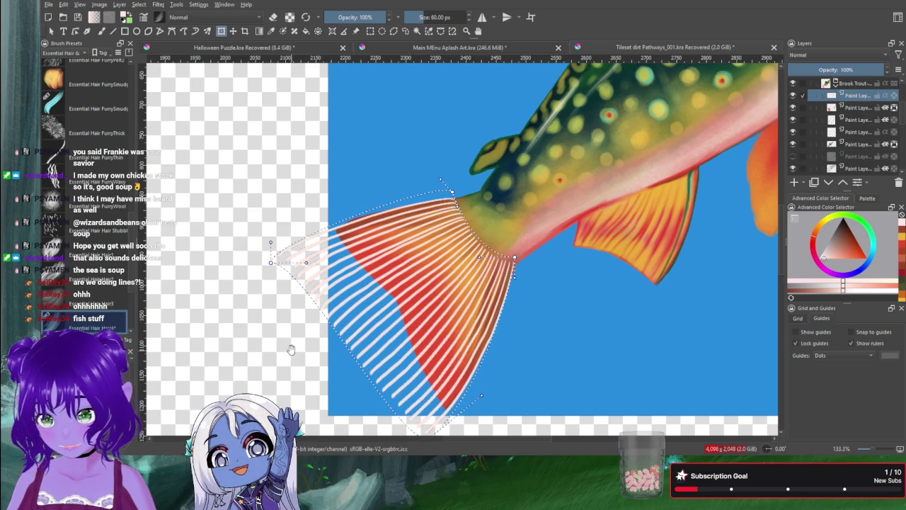
left_click_drag(293, 359, 370, 269)
mouse_move(427, 267)
left_mouse_down()
mouse_move(304, 363)
mouse_move(277, 372)
left_mouse_up()
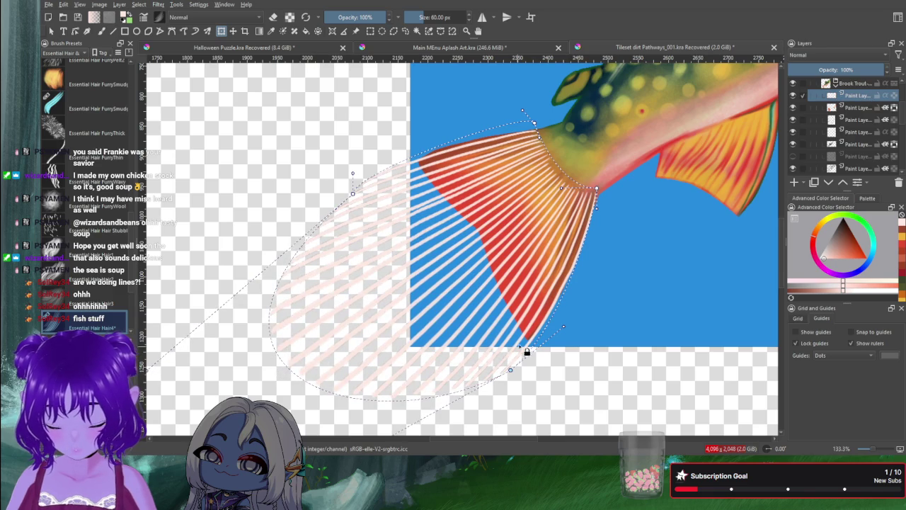
mouse_move(510, 372)
left_mouse_down()
mouse_move(484, 405)
mouse_move(471, 404)
left_mouse_up()
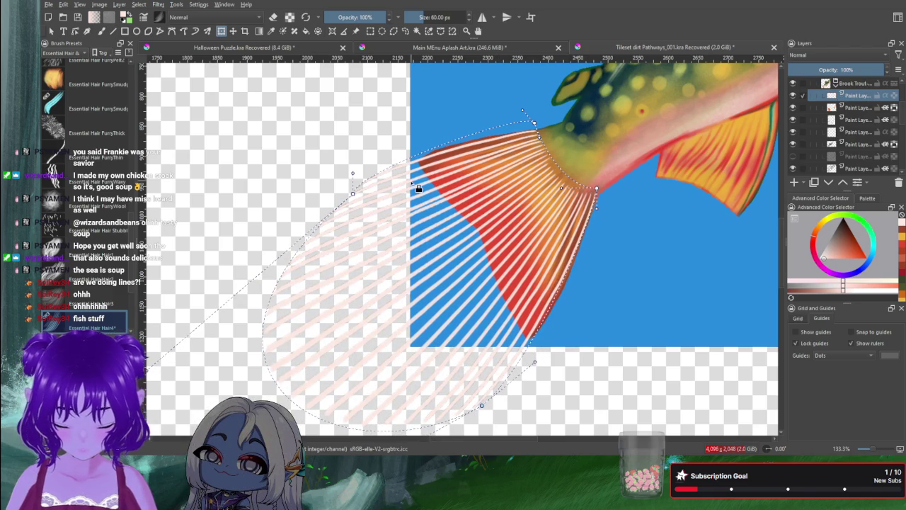
left_click_drag(353, 194, 351, 195)
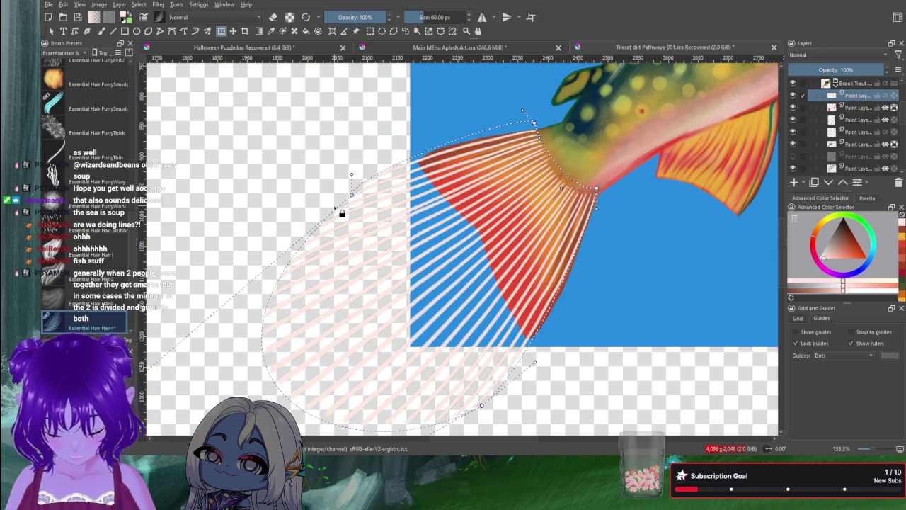
key("Return")
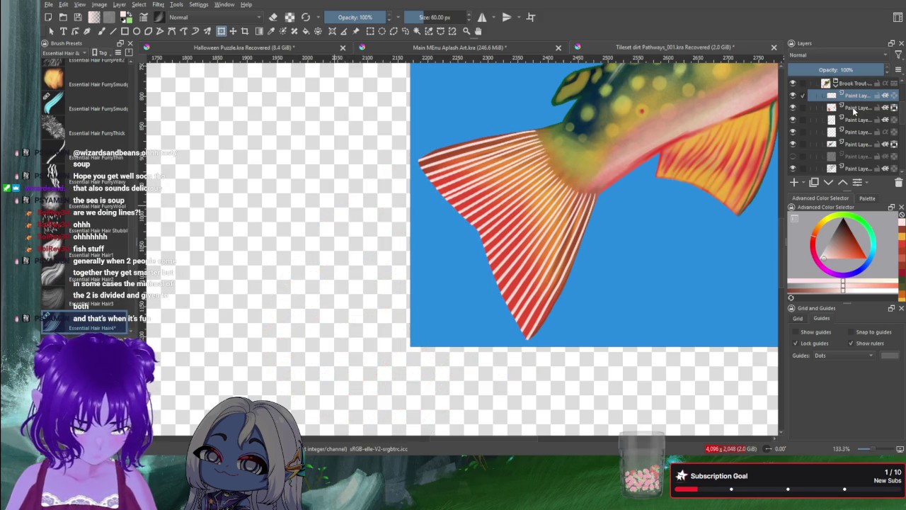
Step: Recentre on the fish and load the Skin brush preset, enlarged to about 103 px
left_click_drag(433, 228, 405, 286)
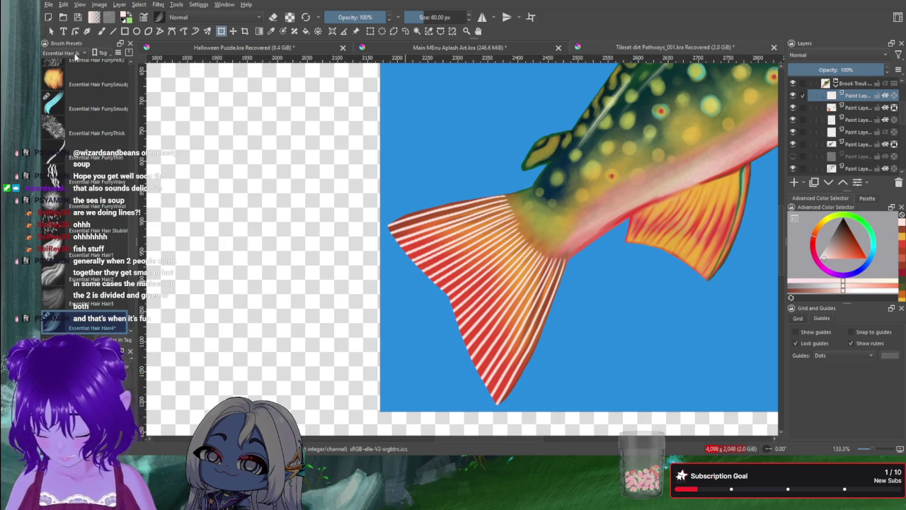
scroll(70, 53, "down", 1)
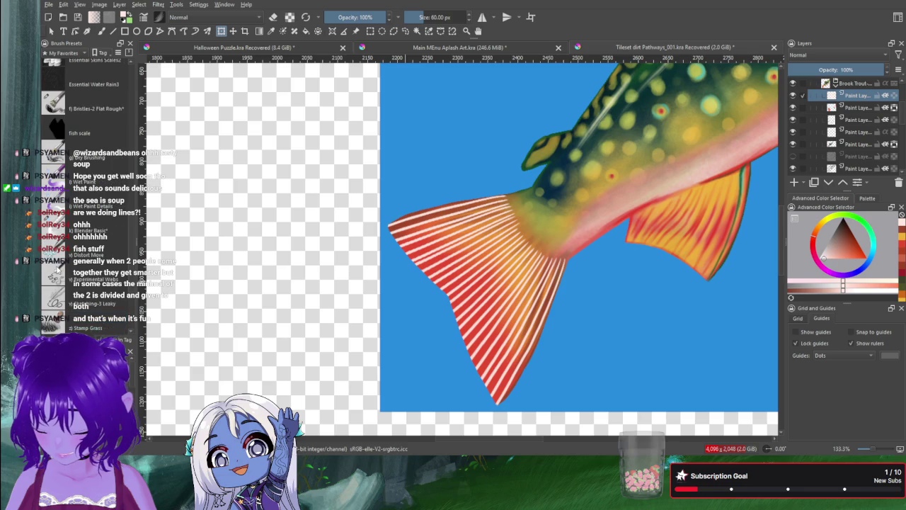
scroll(131, 227, "up", 1)
scroll(128, 216, "up", 1)
scroll(125, 207, "up", 1)
scroll(122, 200, "up", 1)
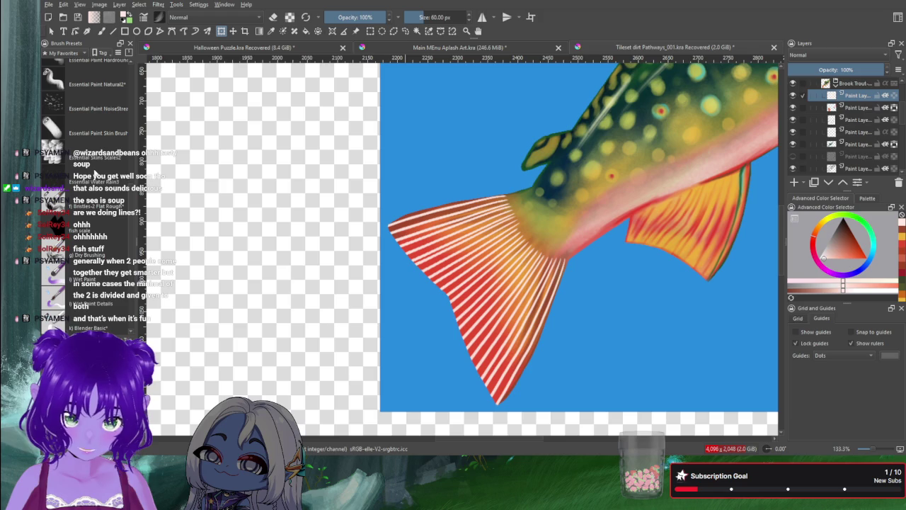
left_click(54, 133)
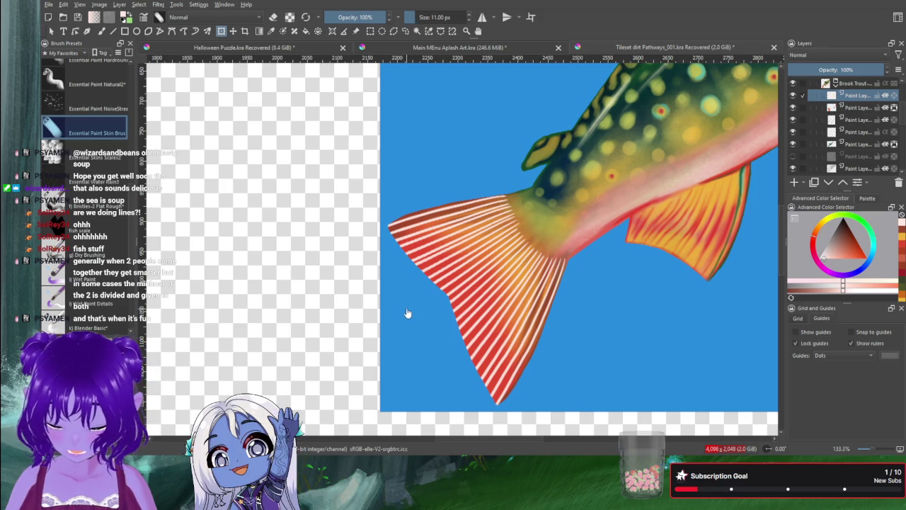
key("b")
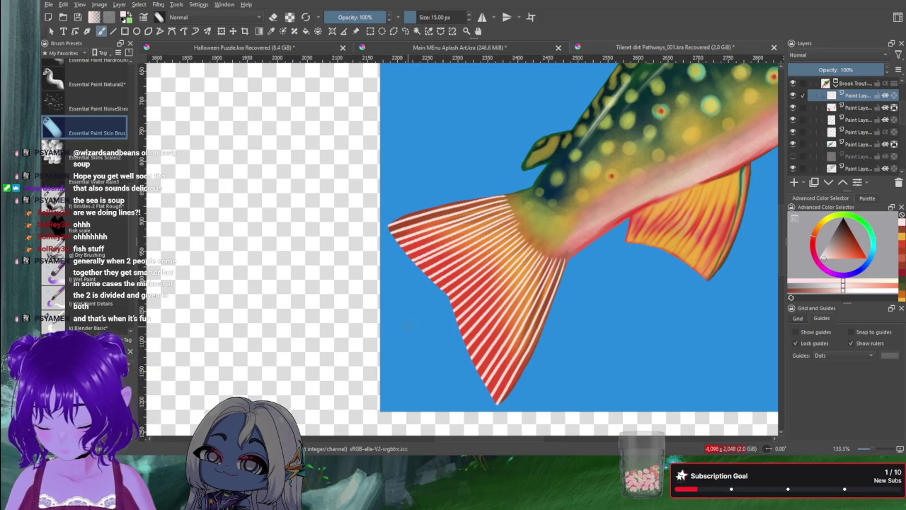
mouse_move(393, 368)
left_mouse_down()
mouse_move(432, 368)
mouse_move(375, 334)
left_mouse_up()
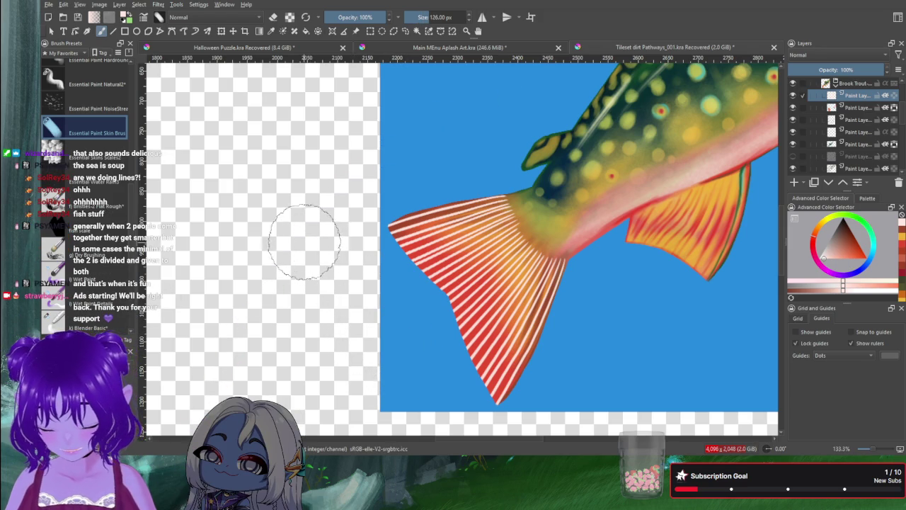
Step: Paint over the tail fin's white stripes, then hide a fish layer to check
left_click_drag(396, 226, 460, 311)
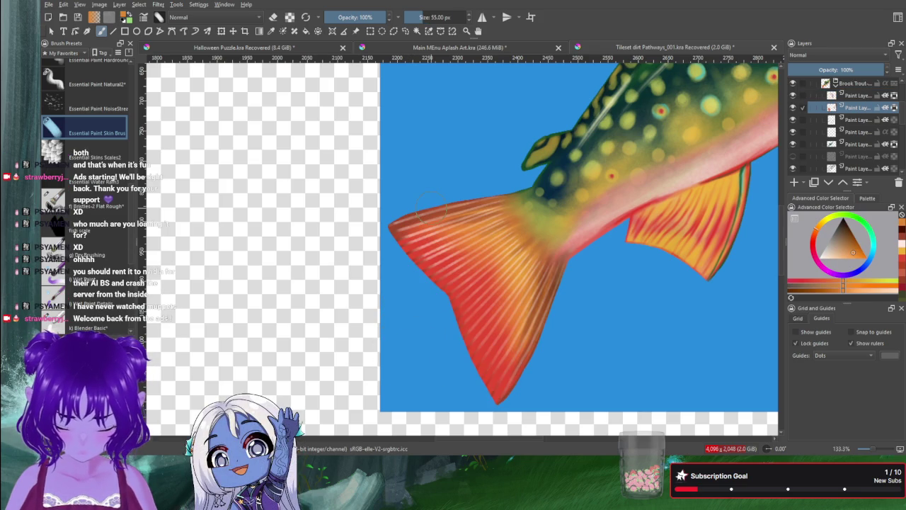
scroll(857, 110, "up", 2)
scroll(869, 120, "up", 2)
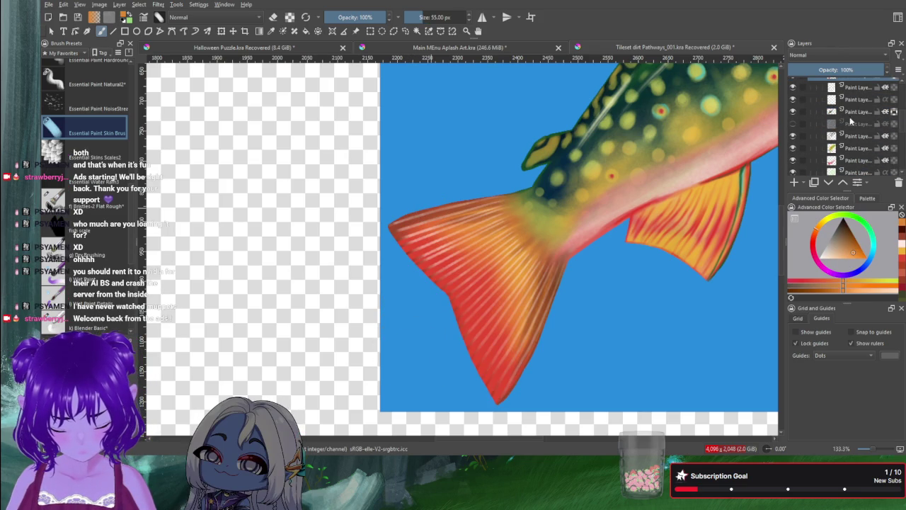
left_click(793, 100)
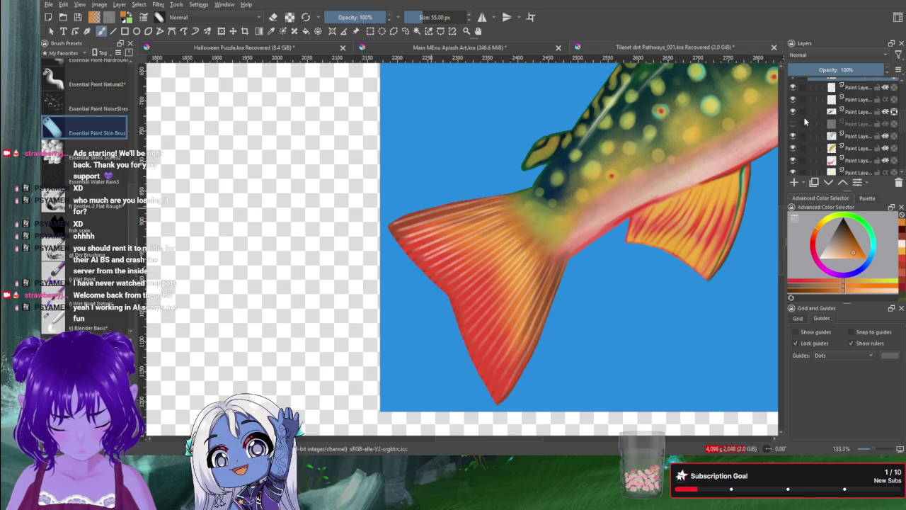
Step: Toggle the fish and fin-edge layers to compare, then zoom in on the lower fins
left_click(794, 111)
left_click(794, 99)
left_click(794, 100)
left_click(793, 89)
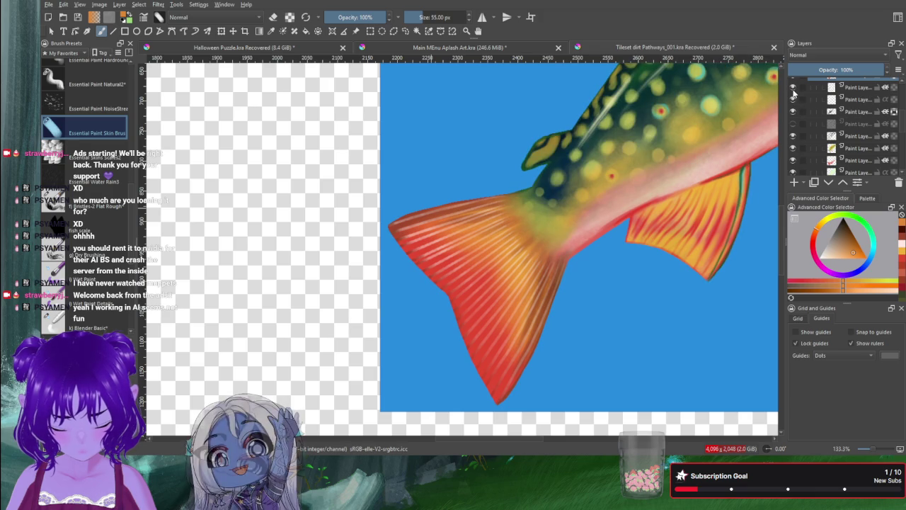
left_click(858, 87)
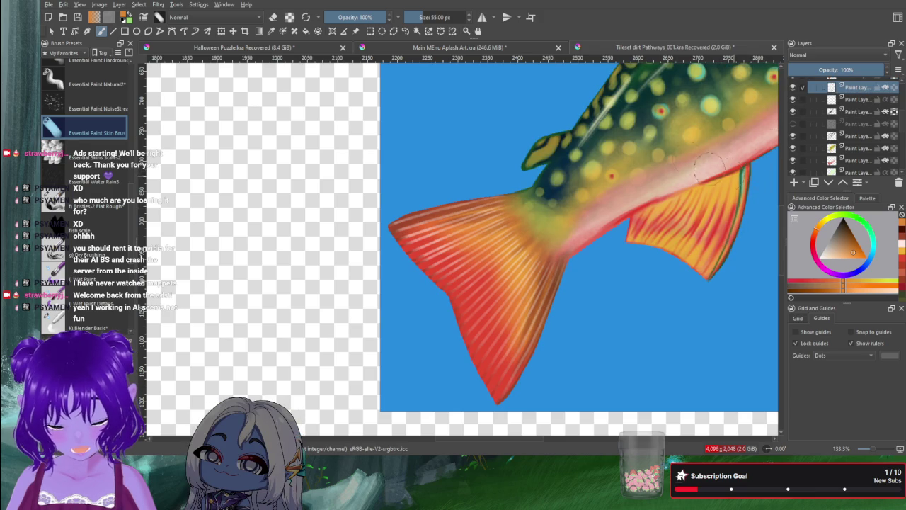
left_click_drag(761, 145, 573, 250)
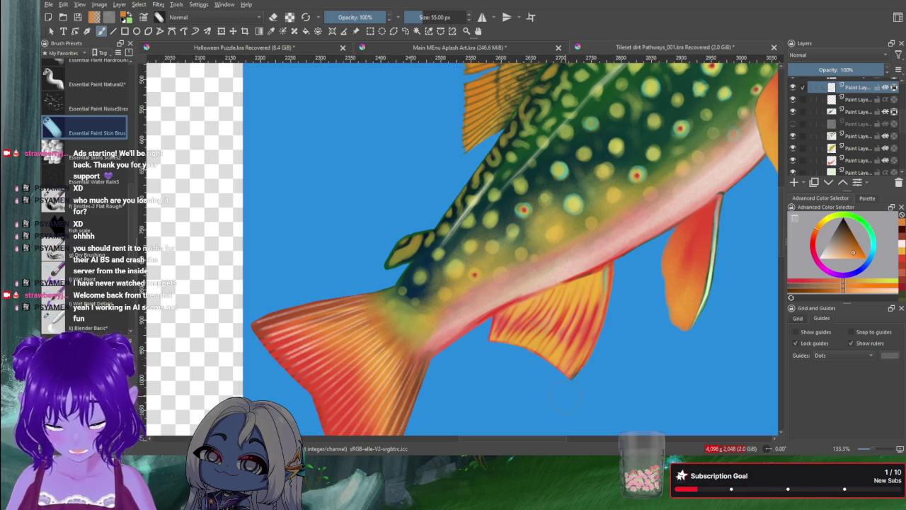
Step: Draw a dark line along the lower fin's edge and sample its dark red-brown
left_click_drag(611, 266, 572, 375)
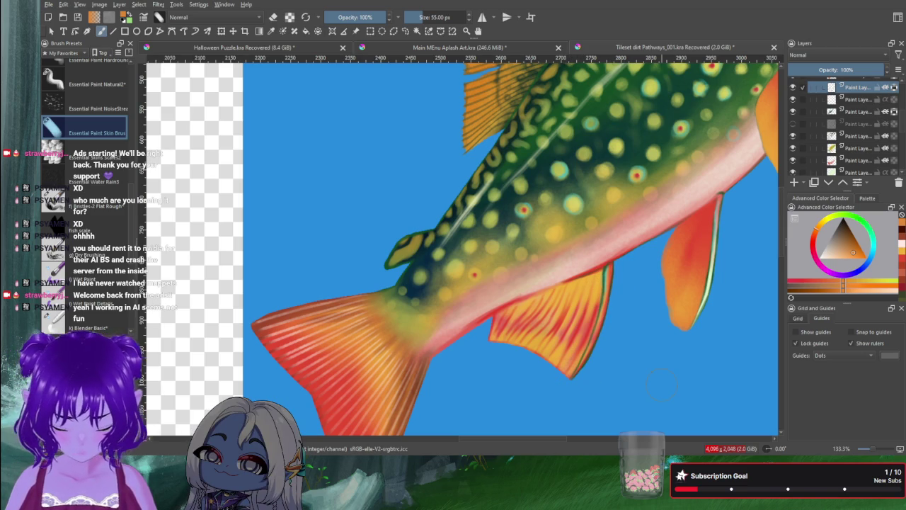
left_click(850, 235)
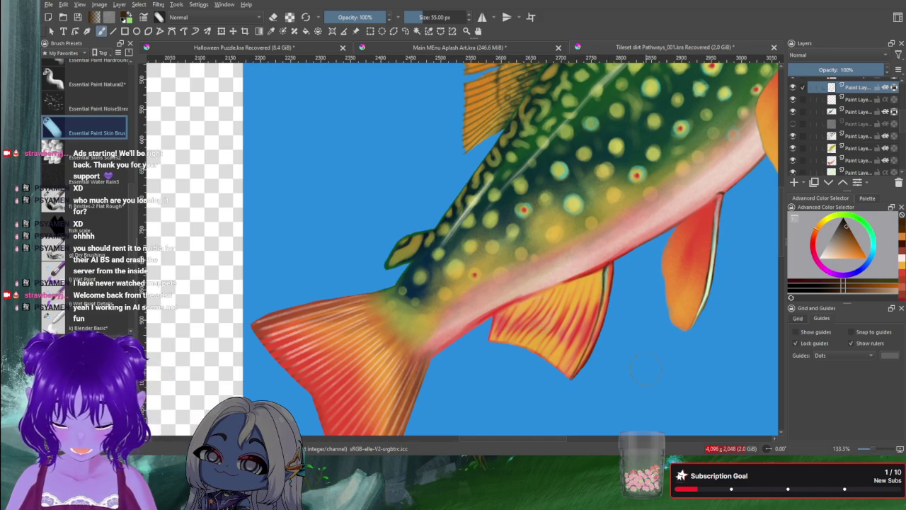
key("p")
left_click_drag(445, 317, 666, 294)
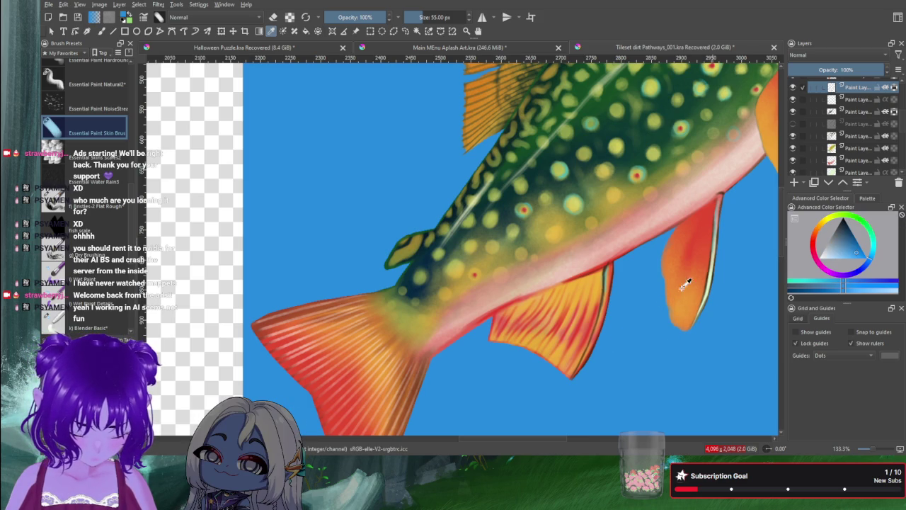
left_click(722, 191)
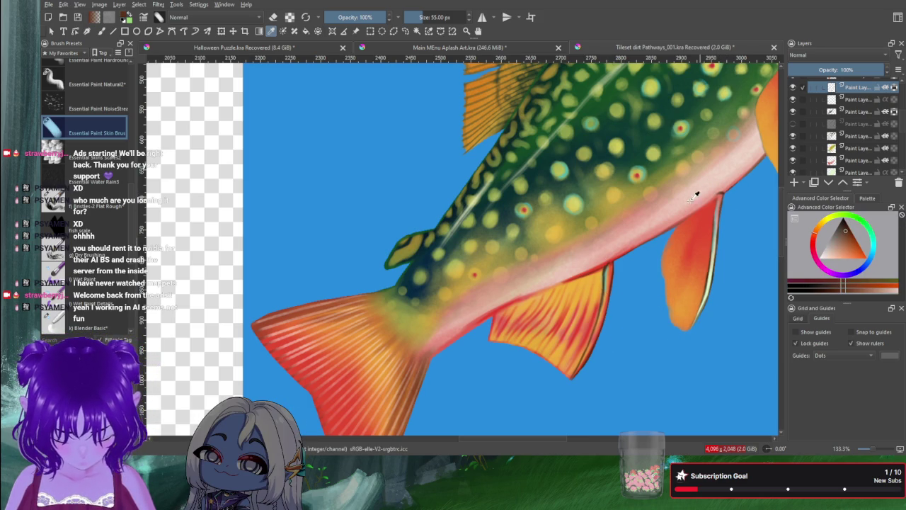
Step: Fill the front fin near the gill with red-orange, then shrink the brush
left_click_drag(613, 303, 537, 302)
left_click_drag(746, 152, 626, 222)
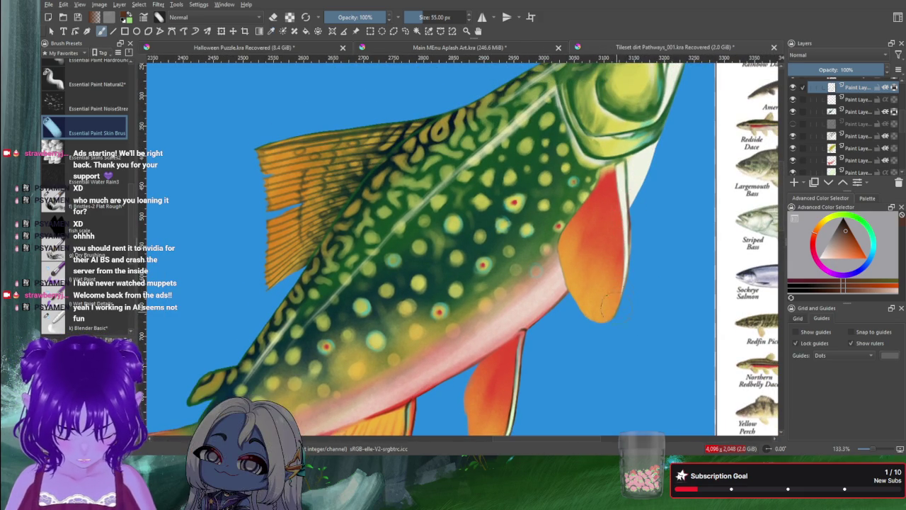
left_click_drag(630, 194, 632, 174)
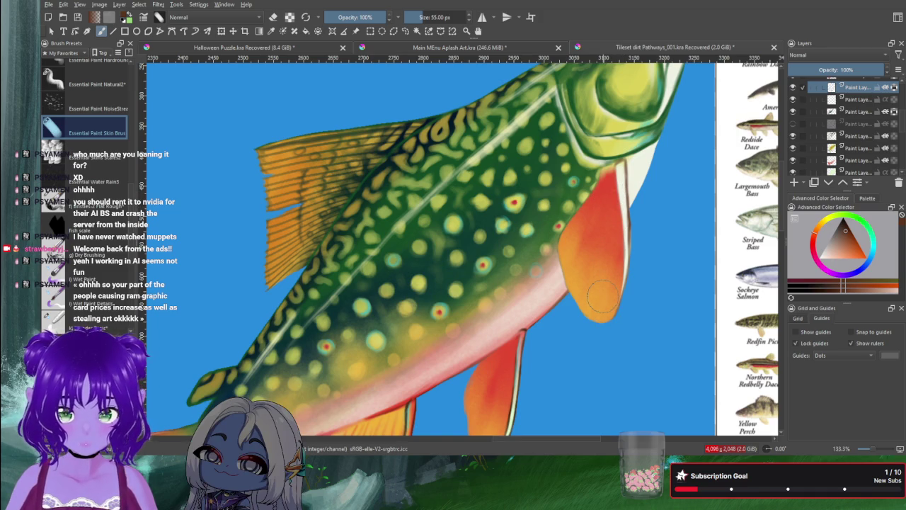
left_click_drag(602, 296, 669, 197)
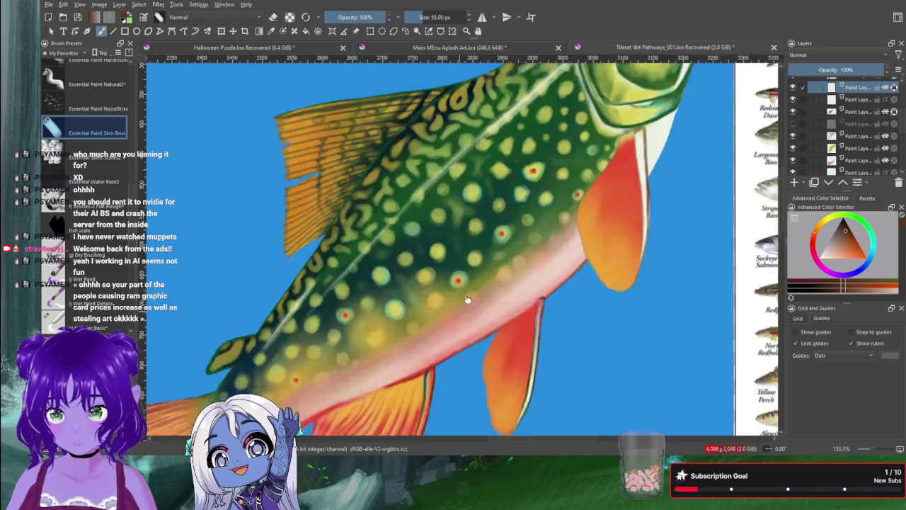
mouse_move(391, 283)
left_mouse_down()
mouse_move(429, 330)
mouse_move(409, 292)
mouse_move(377, 314)
mouse_move(461, 264)
mouse_move(373, 310)
left_mouse_up()
key("bracketleft")
key("bracketleft")
key("bracketleft")
key("bracketleft")
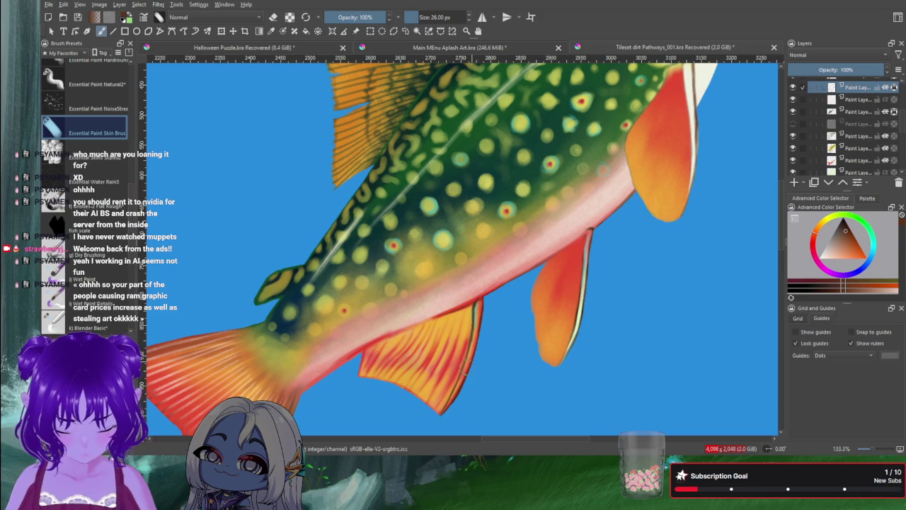
Step: Check the second paint layer, then make the third Brook Trout paint layer active
scroll(885, 127, "down", 2)
scroll(873, 133, "down", 2)
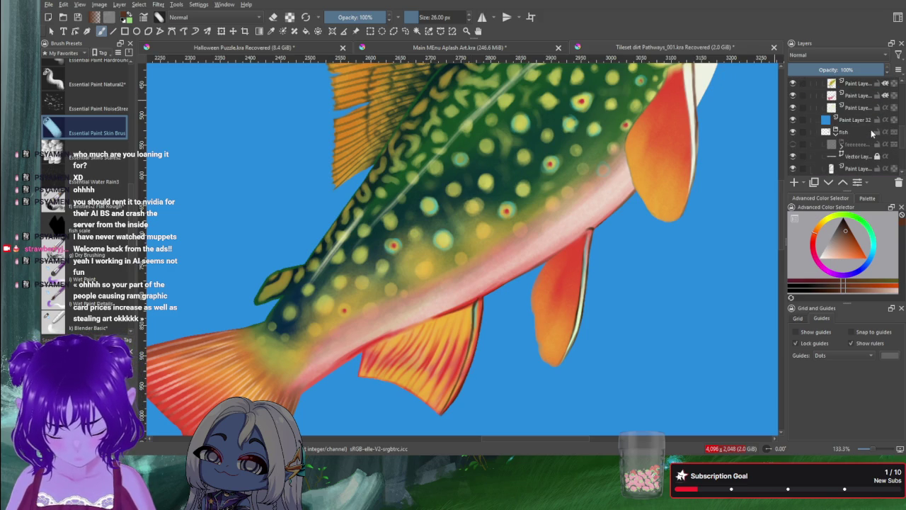
left_click(855, 97)
left_click(795, 97)
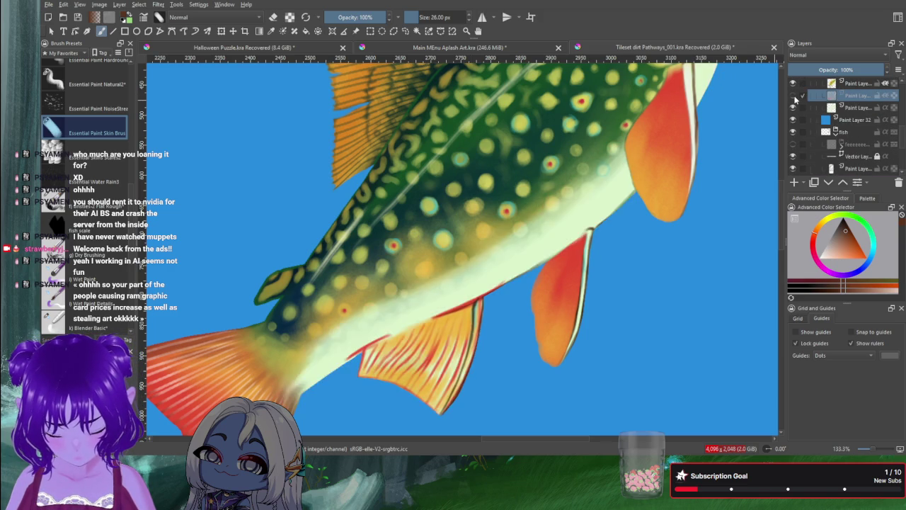
scroll(792, 101, "up", 2)
scroll(791, 101, "up", 3)
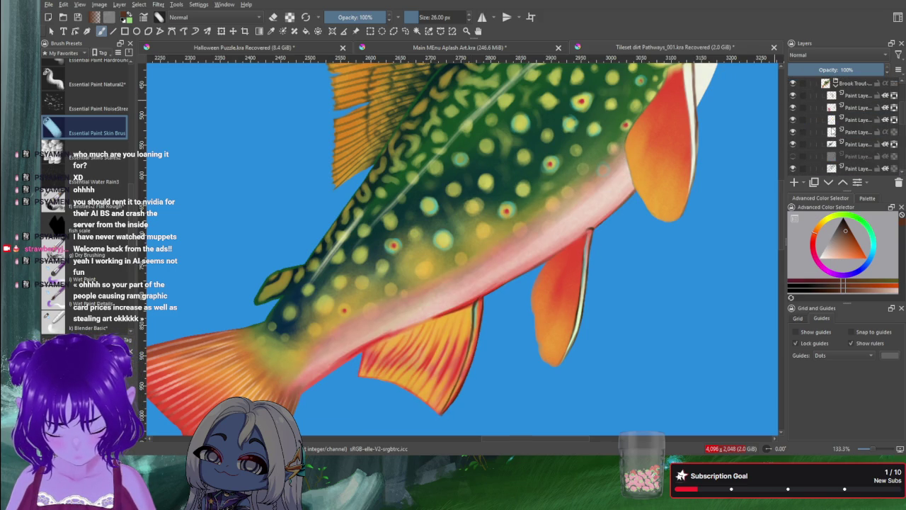
left_click(849, 107)
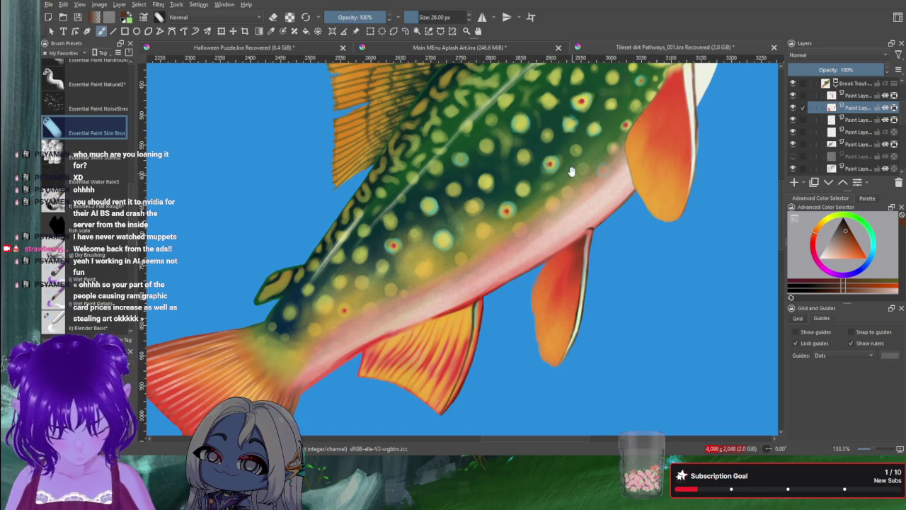
Step: Shade the orange fin beneath the belly a little darker
scroll(563, 207, "up", 3)
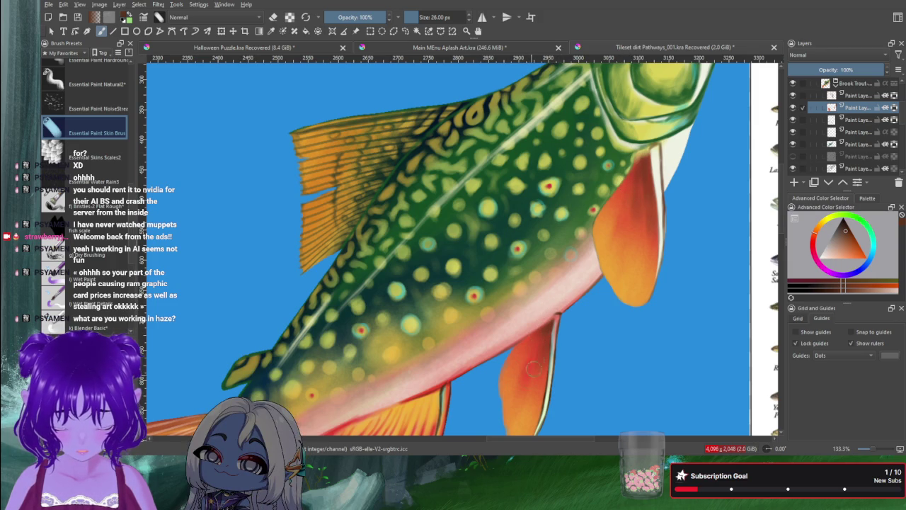
left_click_drag(526, 376, 541, 343)
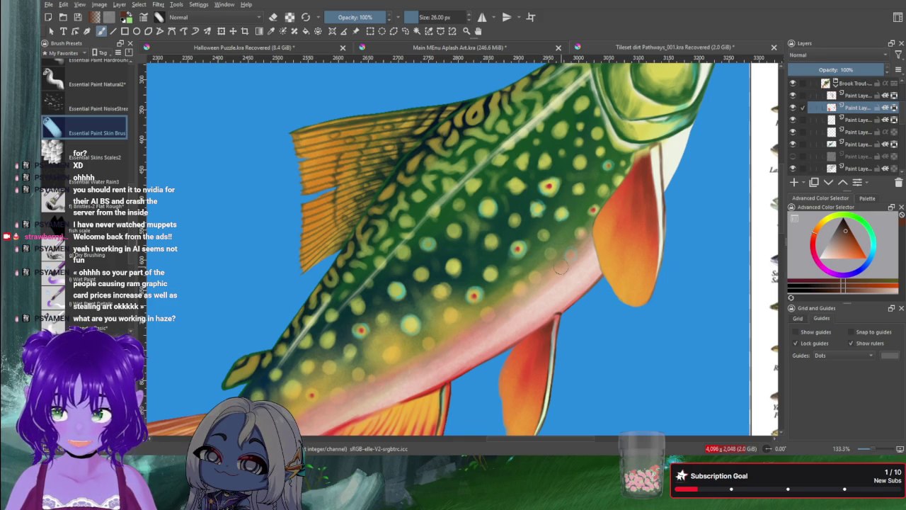
Step: Shrink the brush below 11 px and paint two thin dark rays along the pectoral fin
key("bracketleft")
key("bracketleft")
key("bracketleft")
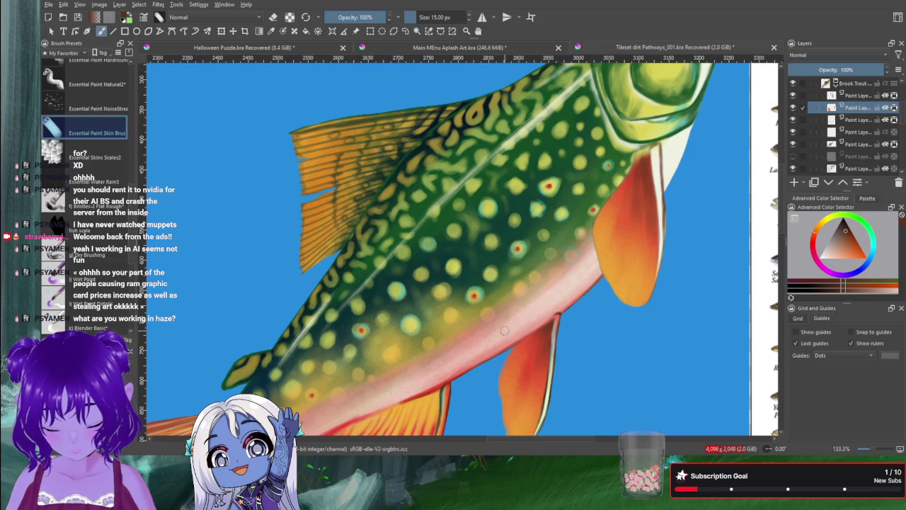
key("bracketleft")
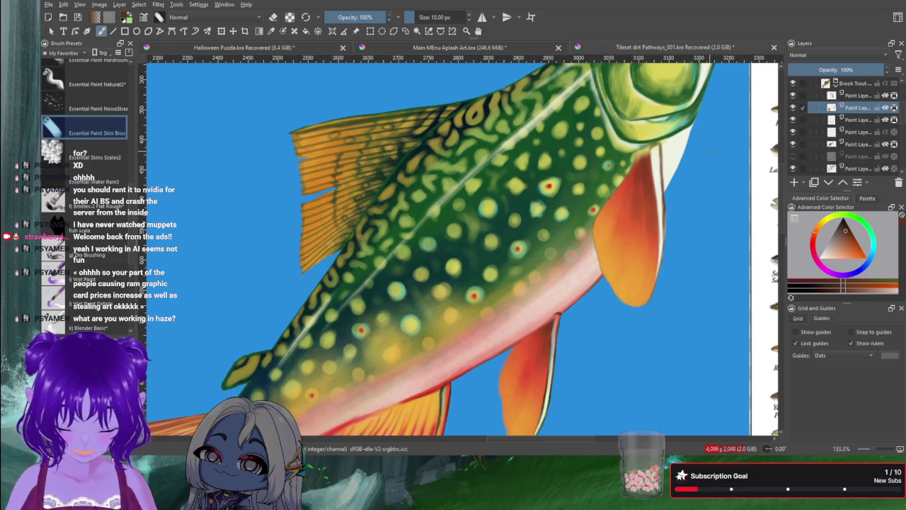
key("bracketleft")
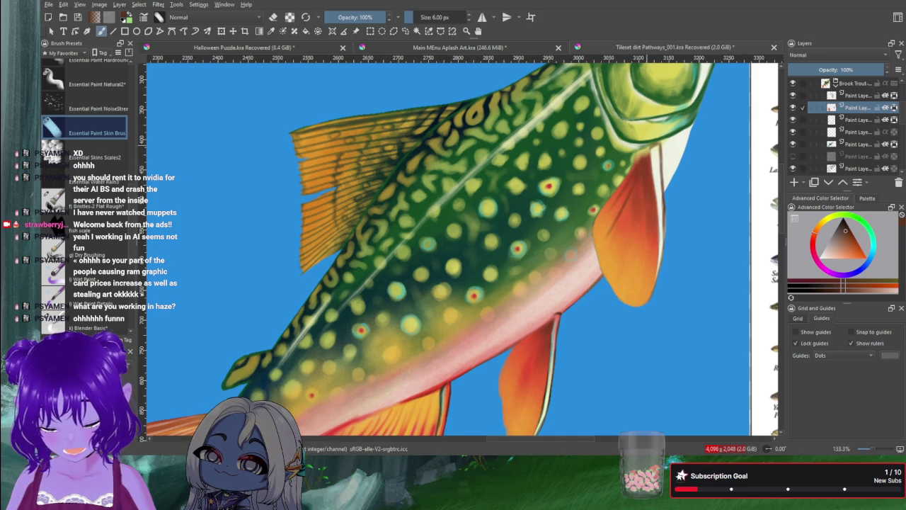
left_click_drag(635, 195, 618, 248)
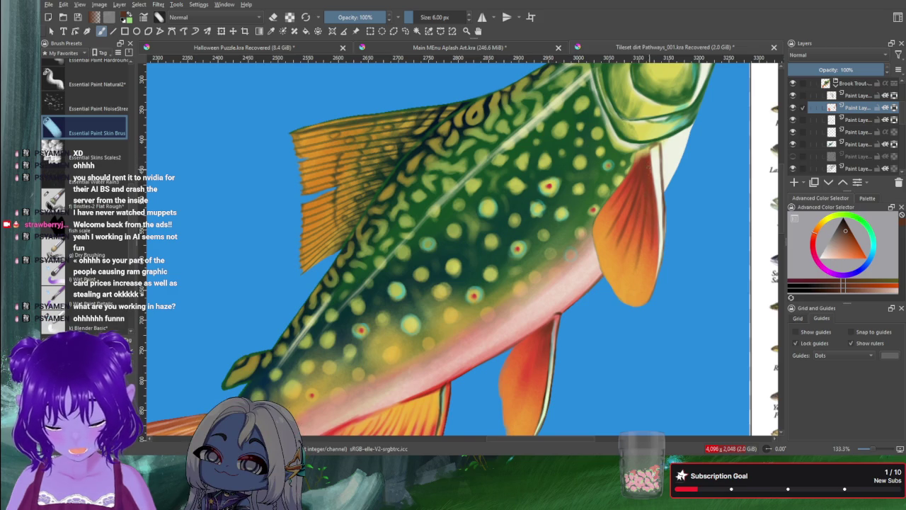
left_click_drag(652, 243, 642, 293)
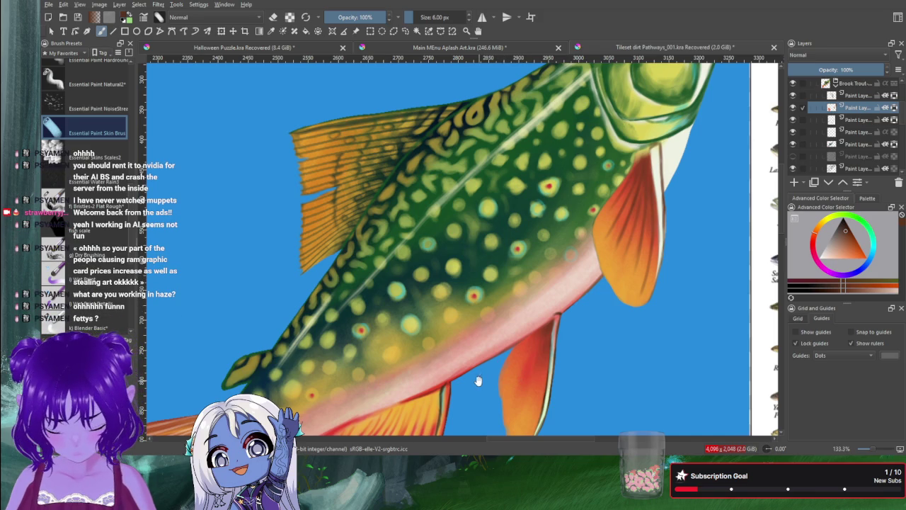
left_click_drag(477, 385, 469, 333)
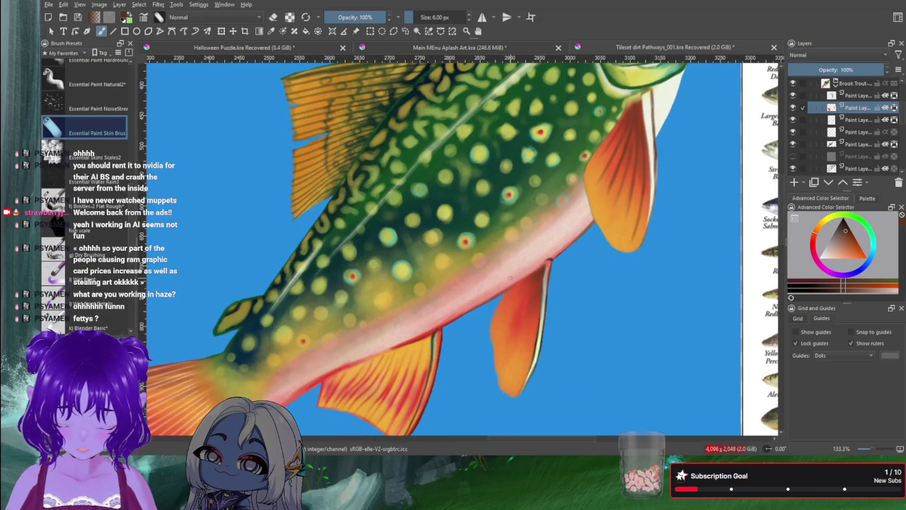
Step: Darken the lower fin's light edge line with a smaller brush, then sample orange and red from the fin
key("bracketleft")
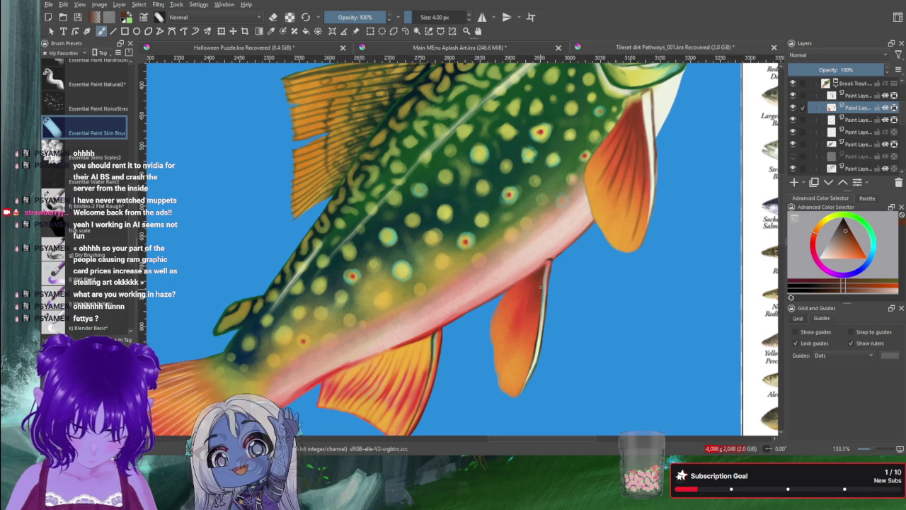
left_click_drag(541, 305, 524, 363)
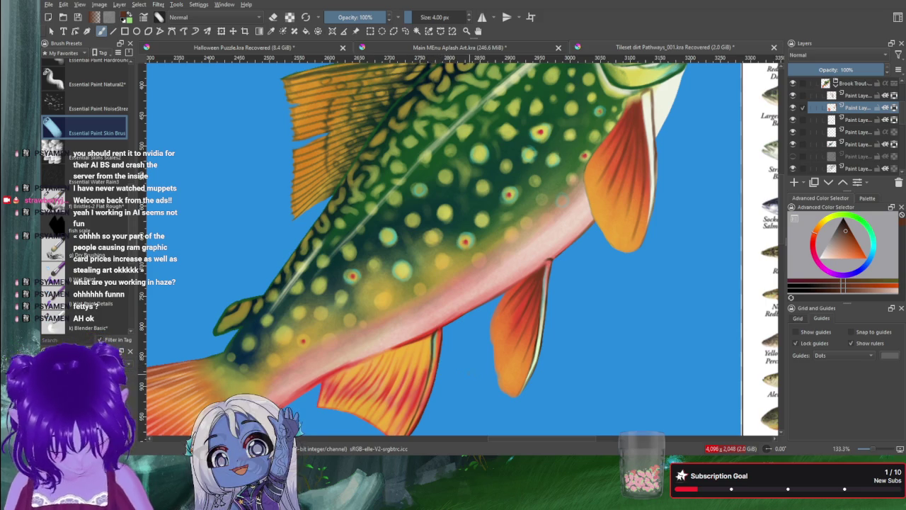
left_click(517, 363, "ctrl")
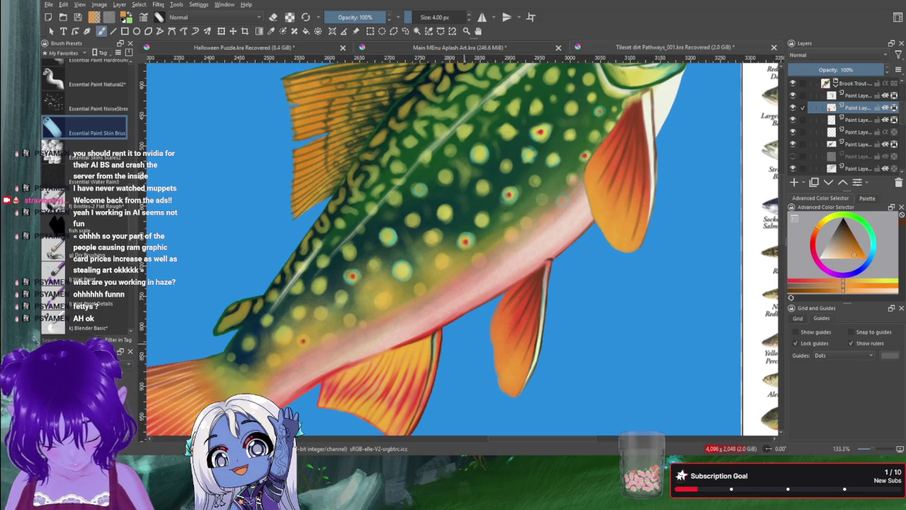
key("ctrl+t")
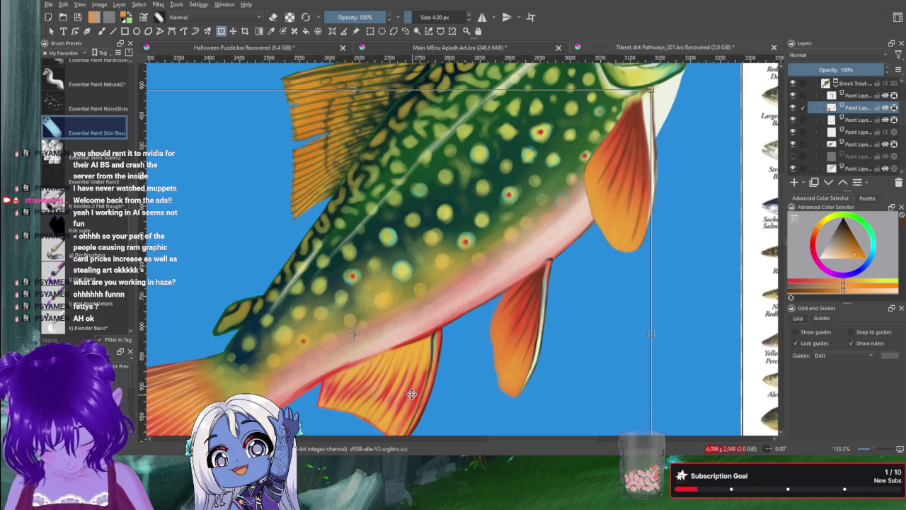
key("b")
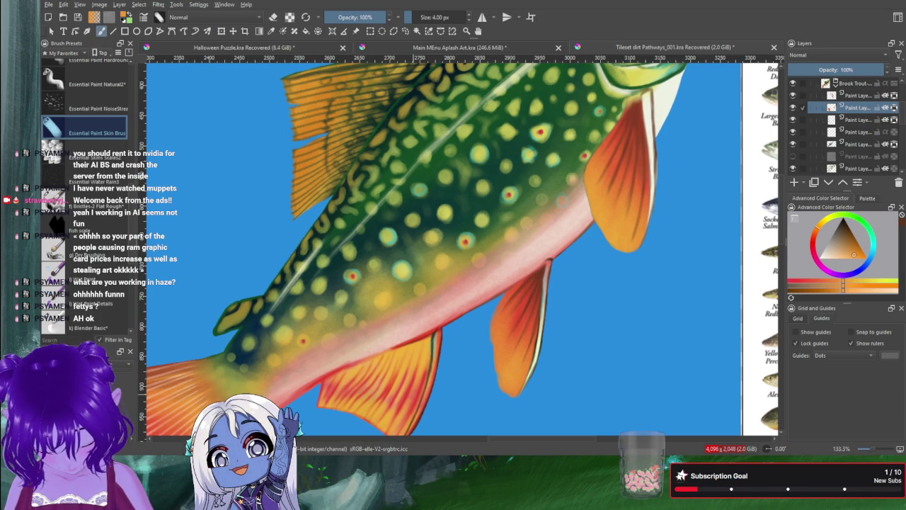
left_click(416, 393, "ctrl")
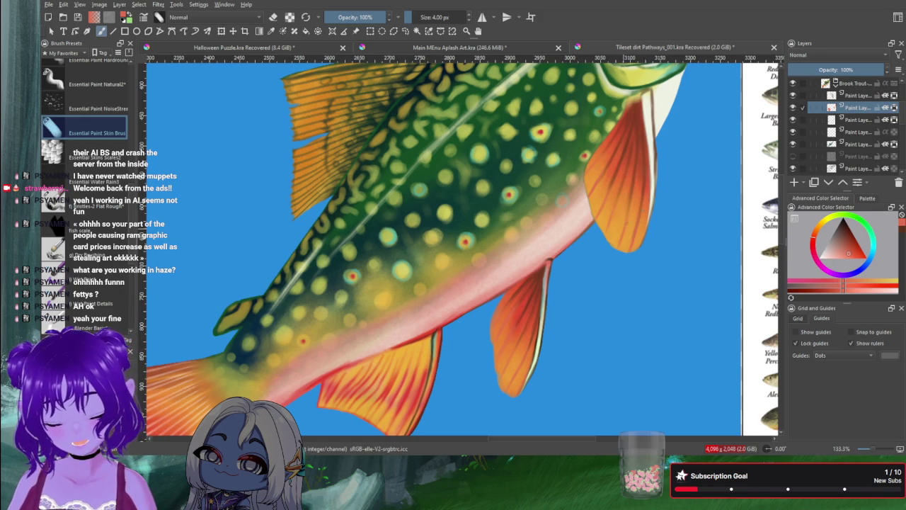
Step: Frame the whole trout and switch to a different paint layer
key("minus")
key("minus")
key("minus")
key("plus")
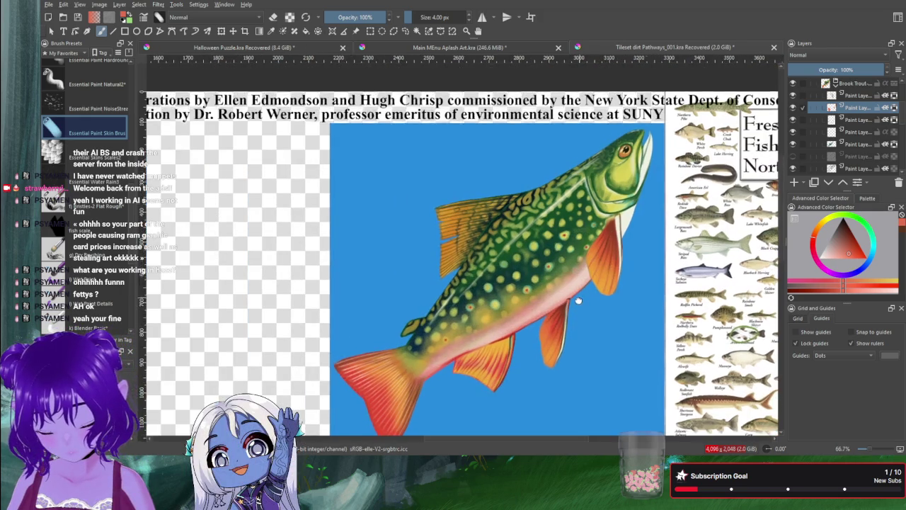
left_click_drag(581, 297, 610, 267)
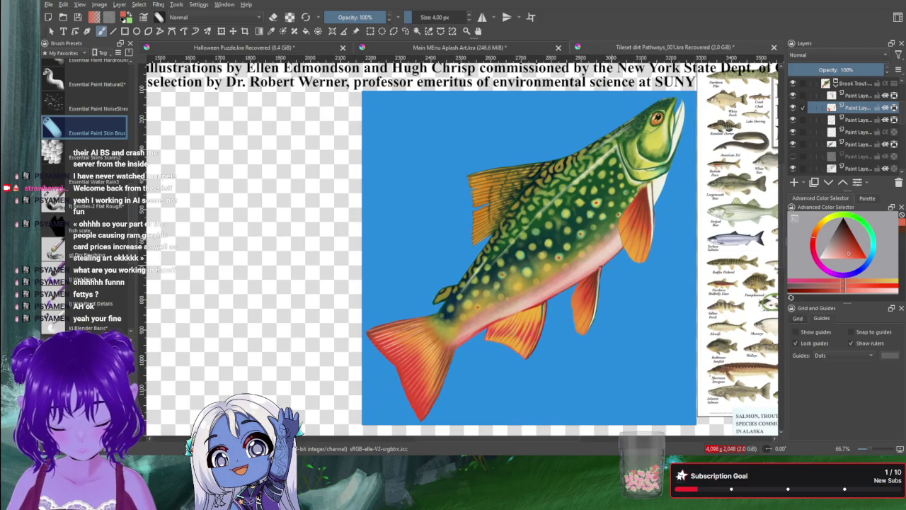
scroll(860, 157, "down", 1)
scroll(856, 154, "down", 1)
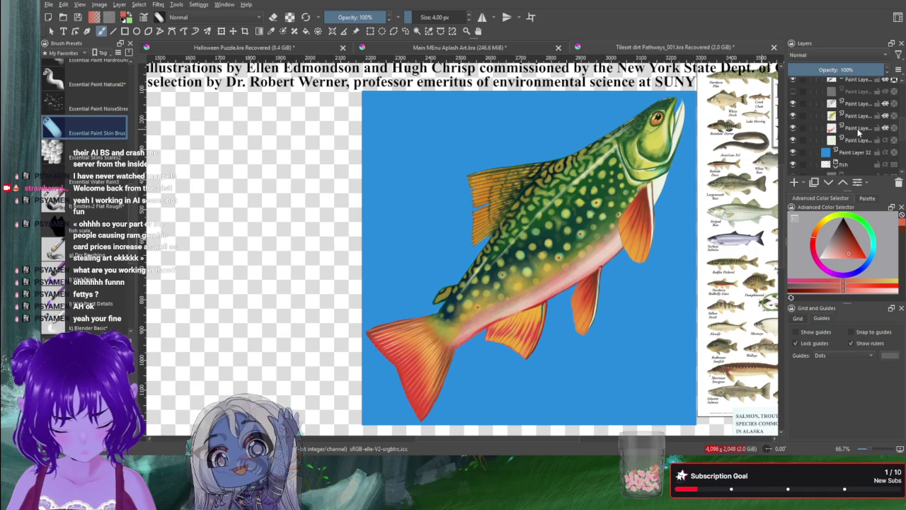
left_click(854, 130)
Step: Sample green from the trout's body and enlarge the brush to 8 px
scroll(625, 223, "up", 1)
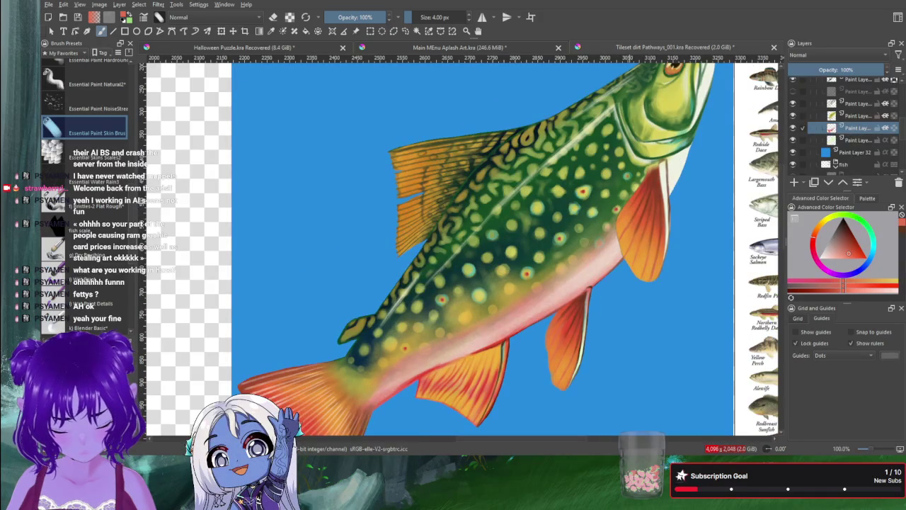
scroll(628, 198, "up", 2)
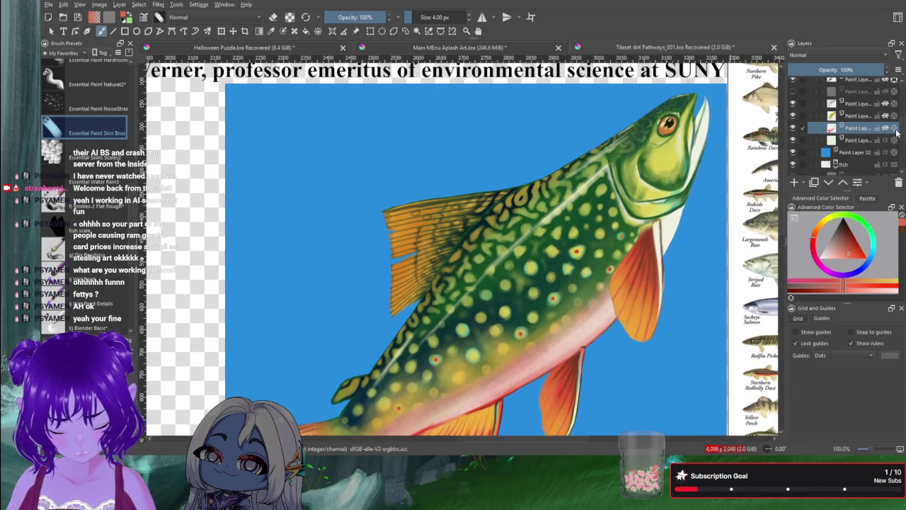
left_click_drag(698, 208, 642, 243)
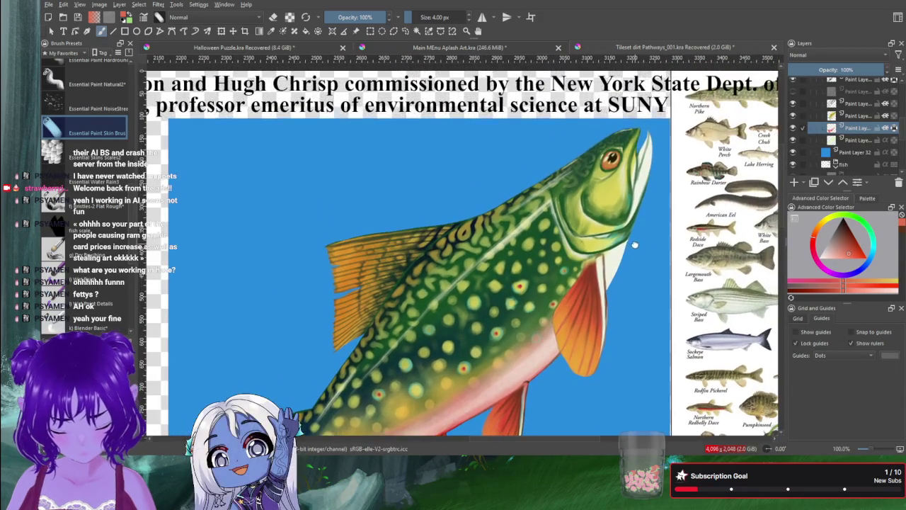
scroll(634, 244, "up", 1)
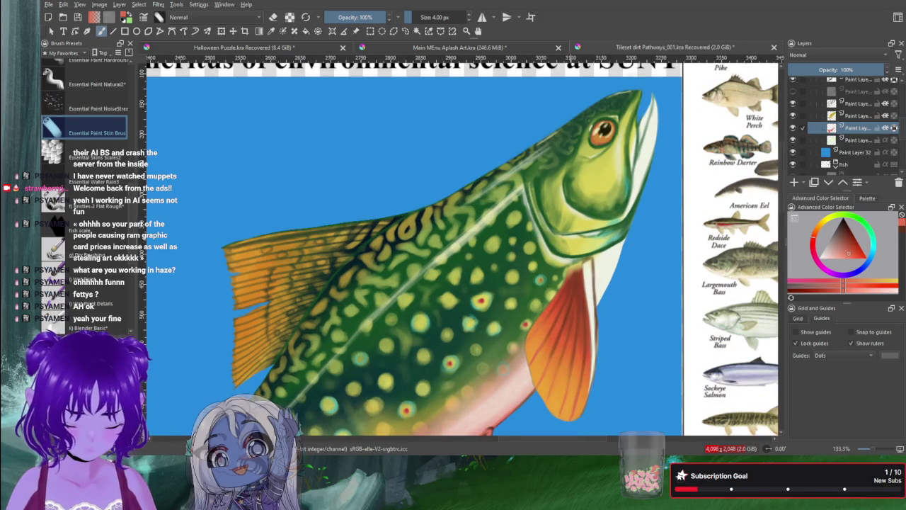
left_click(582, 201, "ctrl")
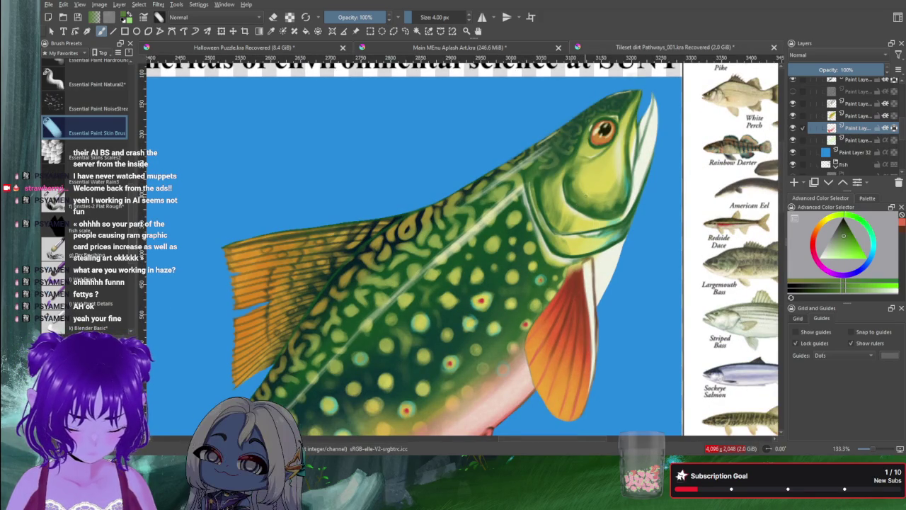
key("bracketright")
key("bracketright")
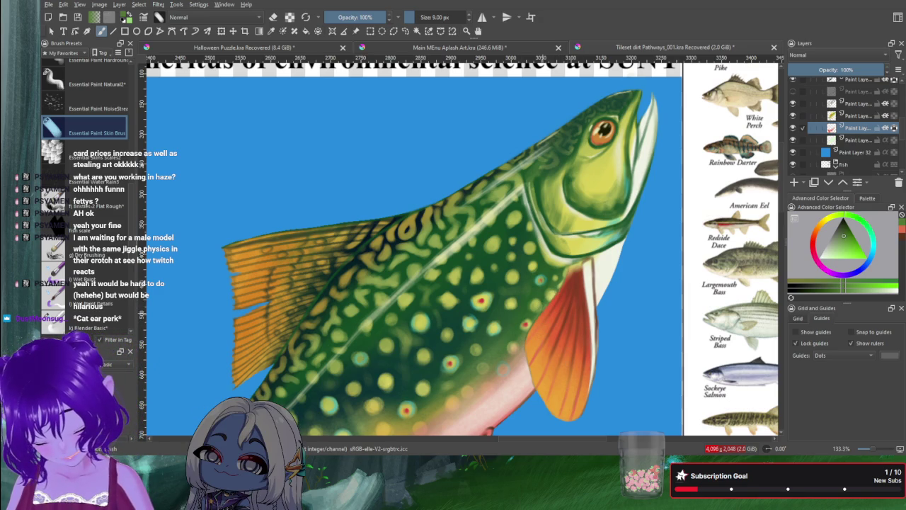
Step: Centre the whole fish poster in view and pick a yellow painting colour
scroll(519, 327, "down", 1)
scroll(519, 327, "down", 1)
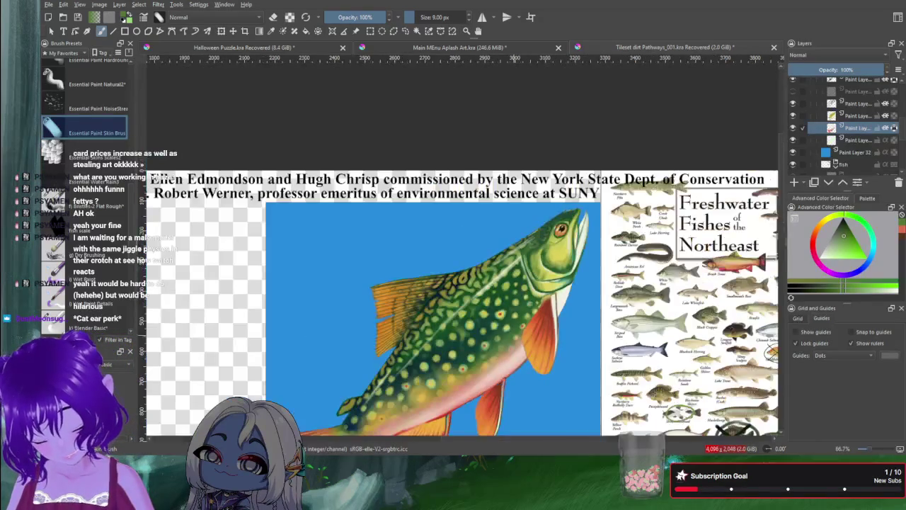
left_click_drag(485, 323, 559, 230)
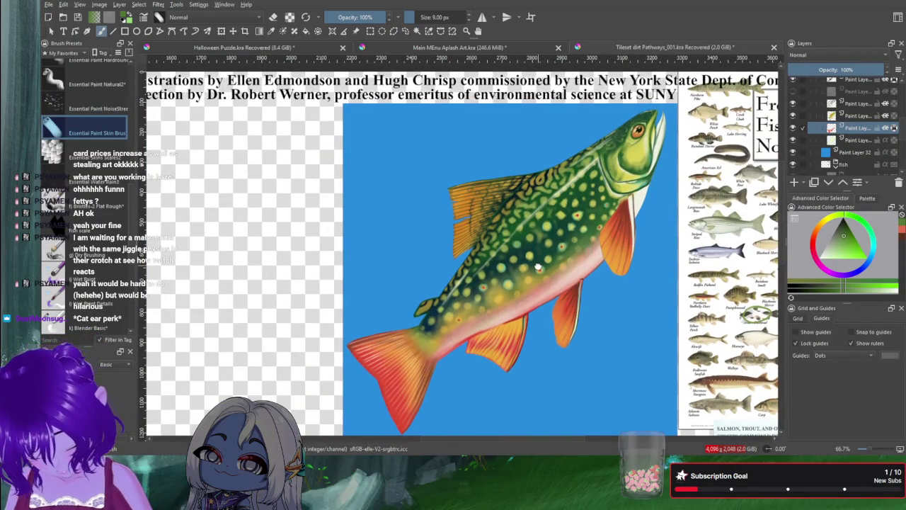
left_click_drag(534, 273, 536, 280)
scroll(536, 280, "up", 1)
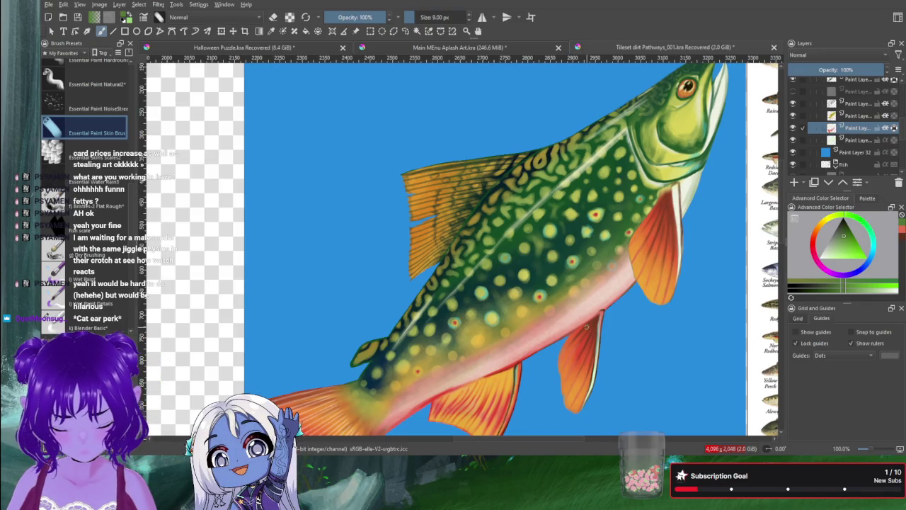
scroll(586, 326, "down", 1)
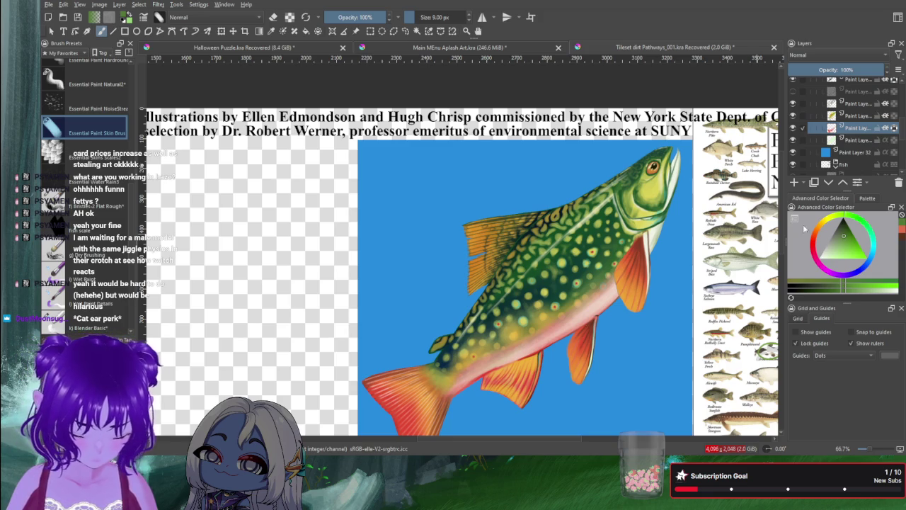
left_click(823, 218)
Step: Refine the painting colour to an orange-yellow in the colour triangle
left_click(844, 248)
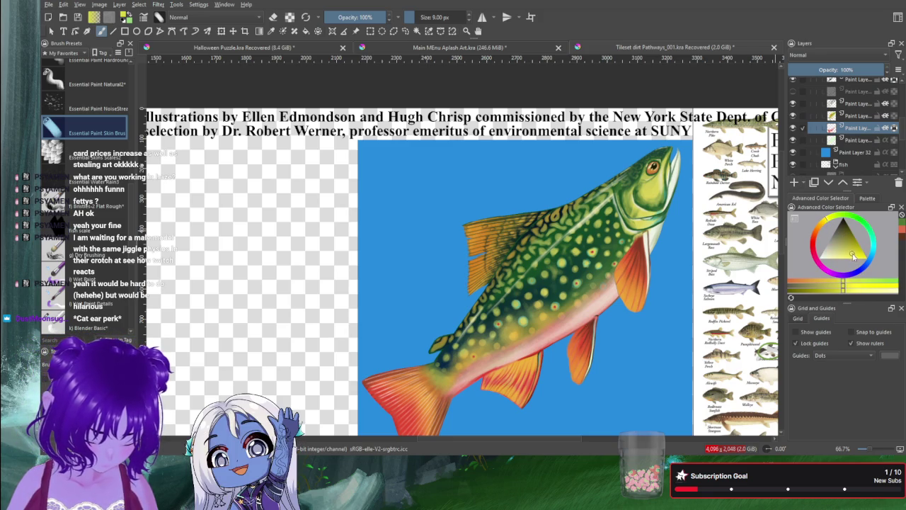
left_click_drag(853, 256, 856, 237)
left_click(831, 222)
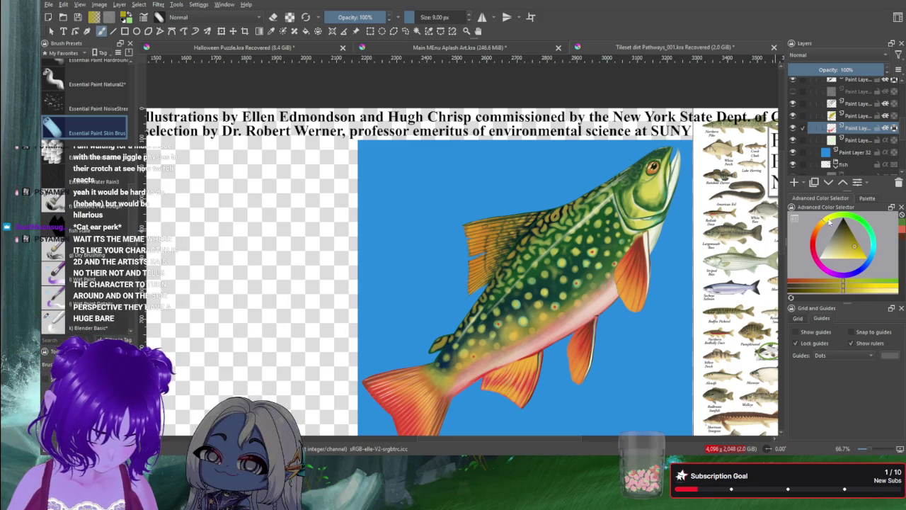
left_click(846, 254)
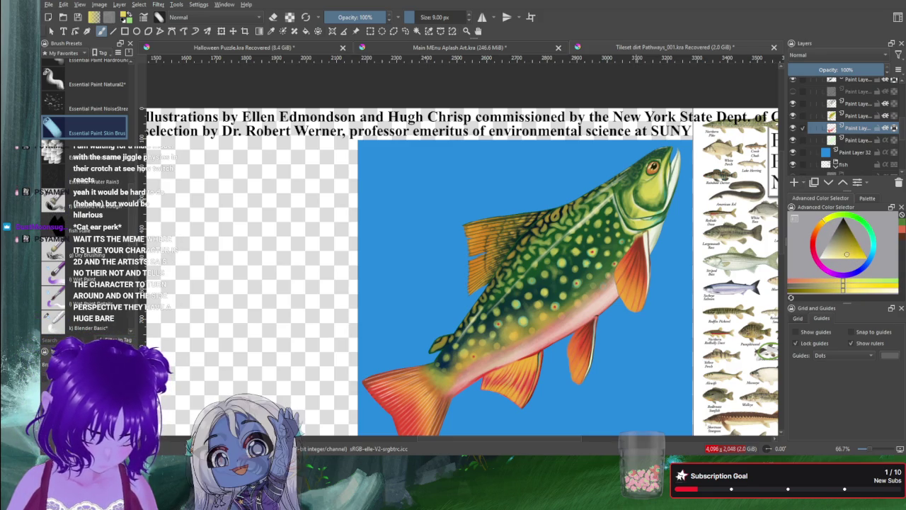
Step: Make a paint layer inside the Brook Trout group the active layer
scroll(844, 117, "up", 3)
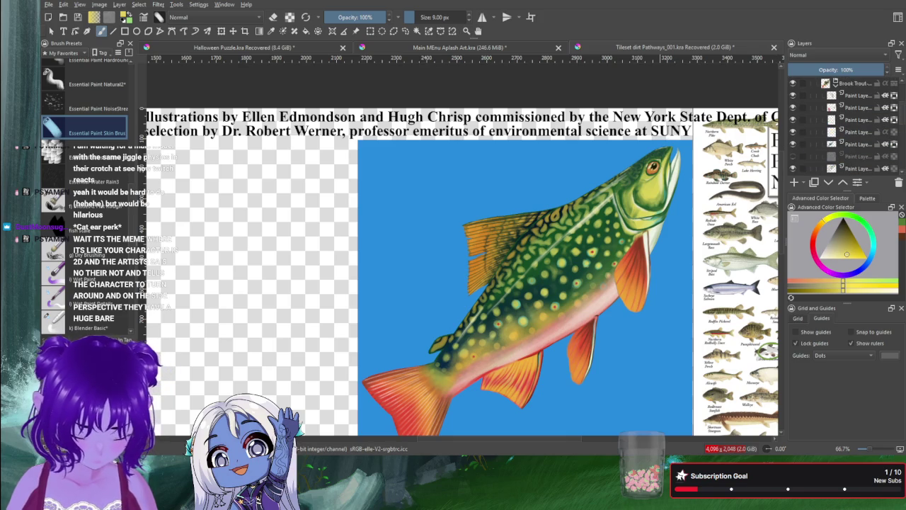
scroll(639, 191, "up", 2)
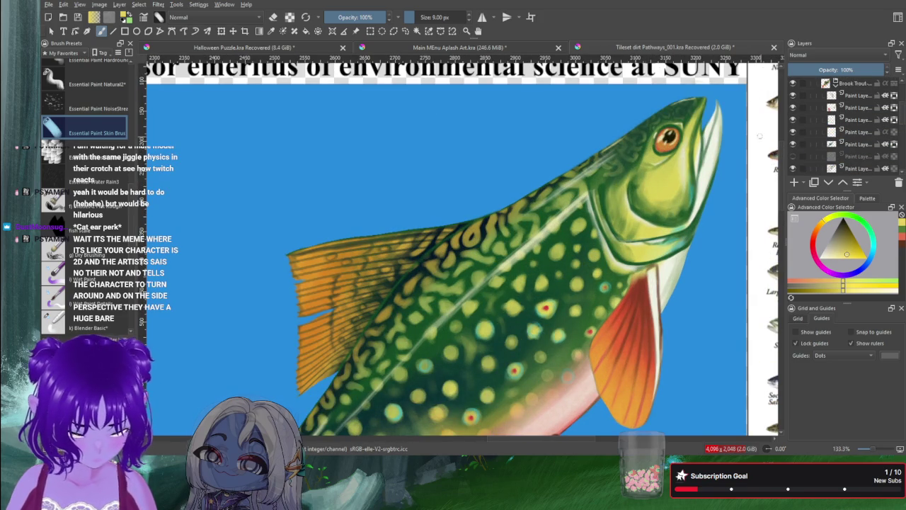
left_click(866, 108)
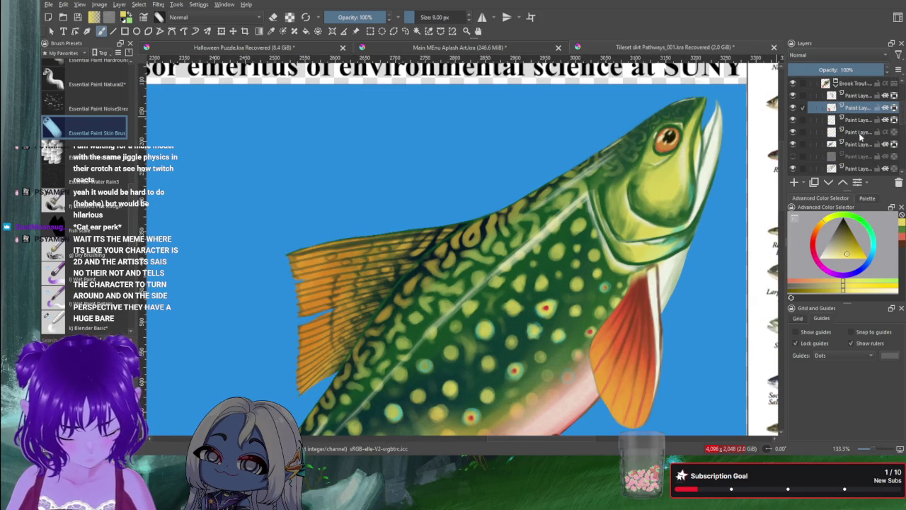
scroll(852, 135, "down", 2)
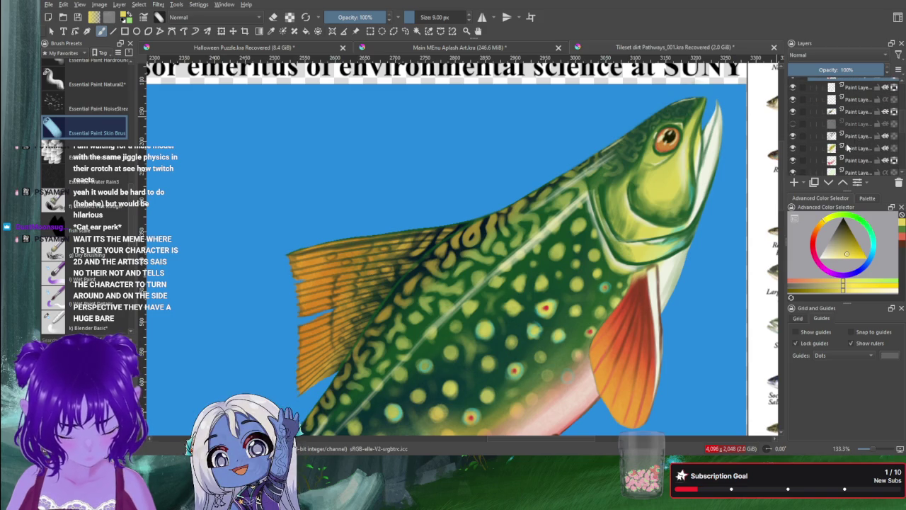
scroll(853, 138, "up", 3)
left_click(856, 129)
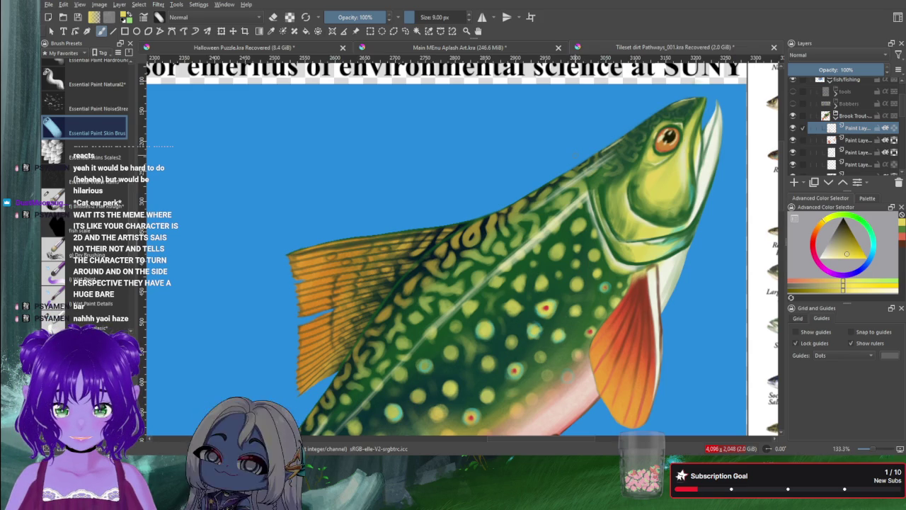
Step: Pick yellow-green shades in the colour triangle for head and gill-cover highlights
left_click(859, 258)
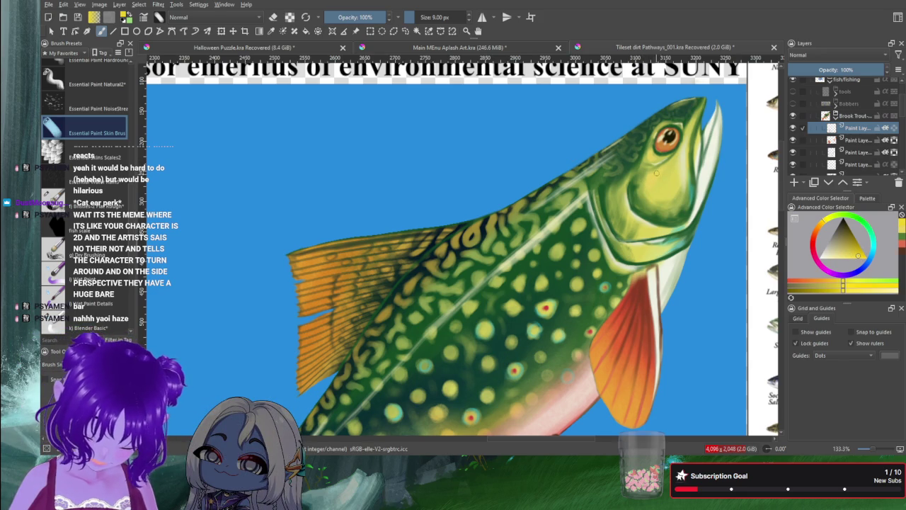
left_click(840, 261)
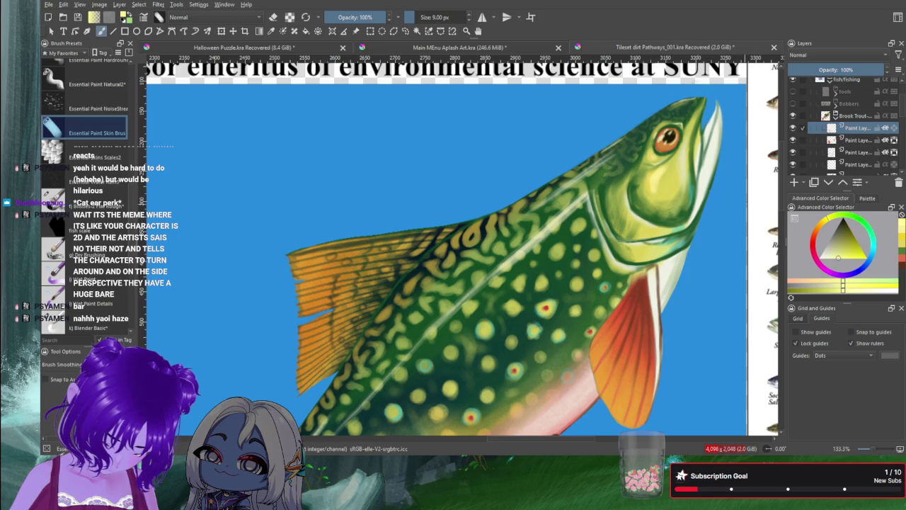
left_click(856, 264)
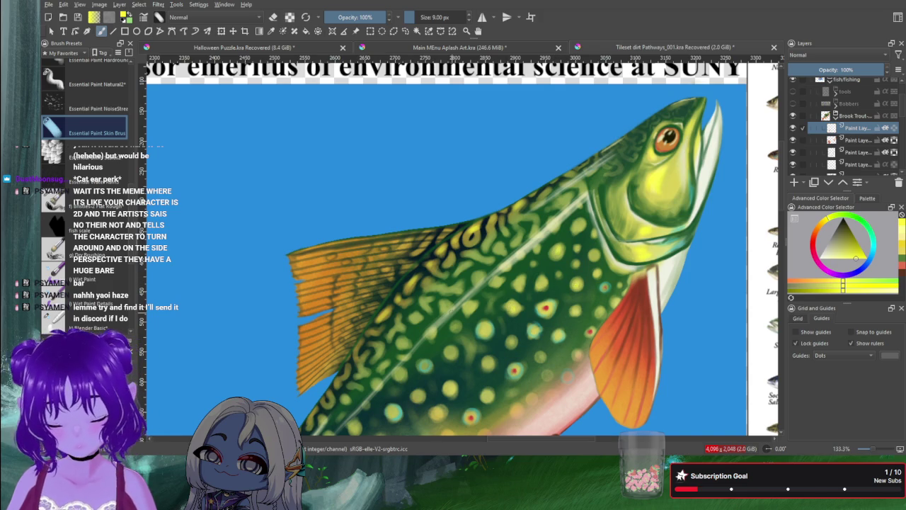
scroll(337, 333, "down", 1)
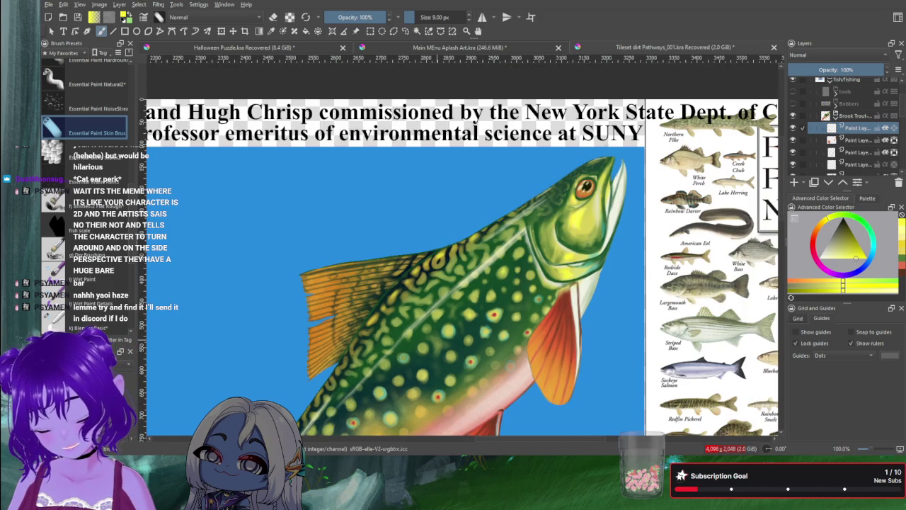
left_click_drag(437, 341, 539, 226)
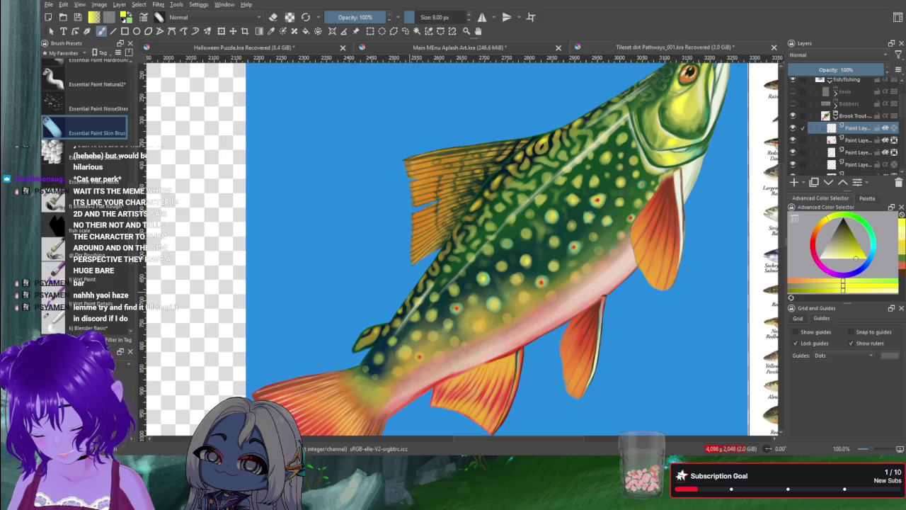
scroll(399, 285, "down", 1)
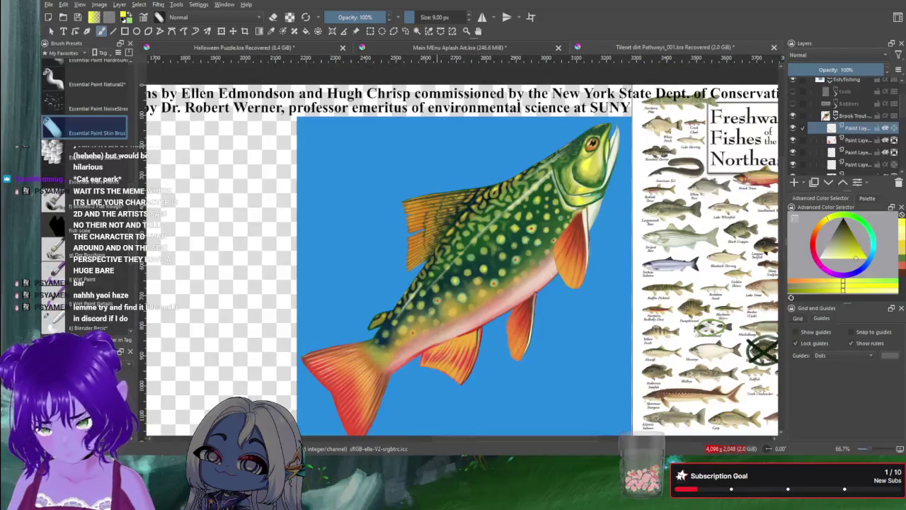
mouse_move(387, 236)
left_mouse_down()
mouse_move(435, 217)
mouse_move(400, 200)
left_mouse_up()
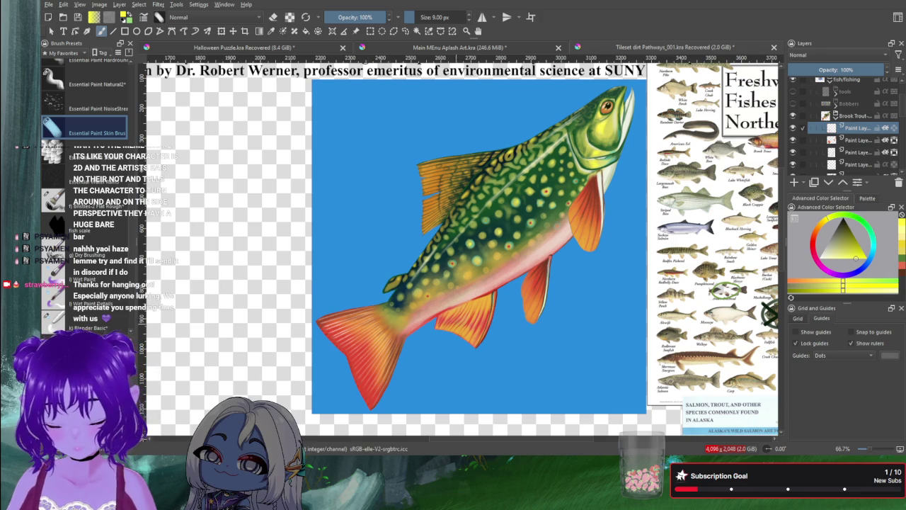
scroll(436, 334, "up", 1)
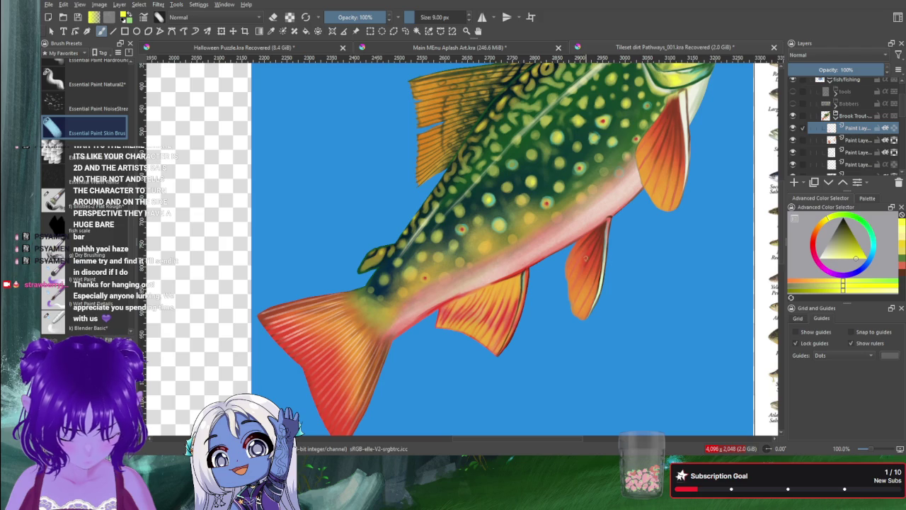
Step: Sample red from the fin, switch to erase mode, and resize the brush to about 83 px
left_click(588, 255, "ctrl")
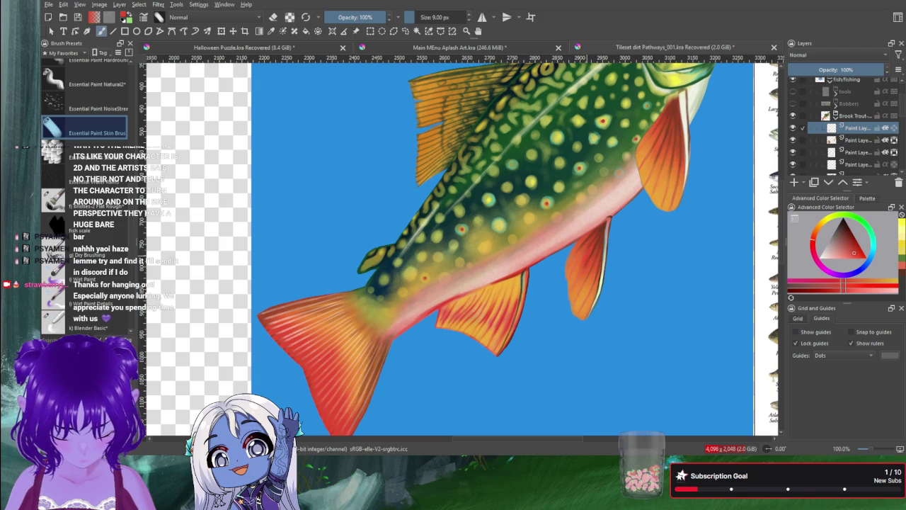
key("bracketright")
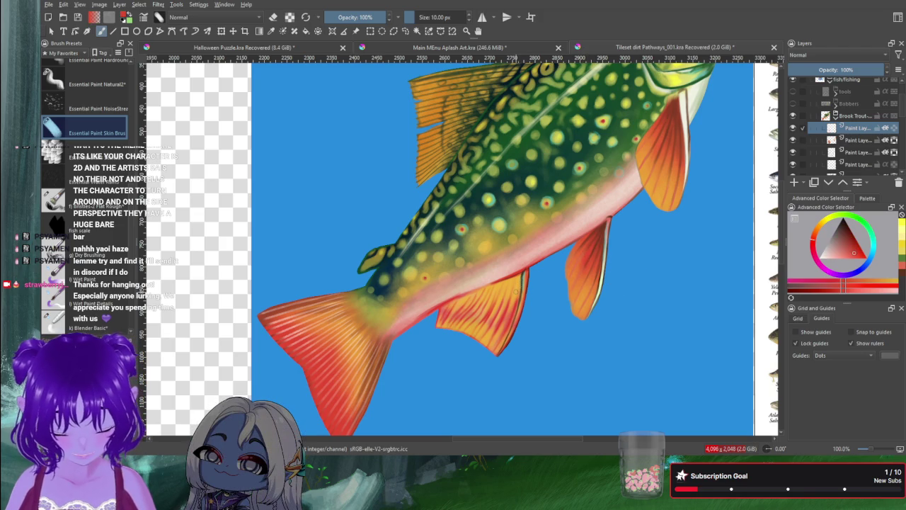
left_click_drag(513, 291, 514, 300)
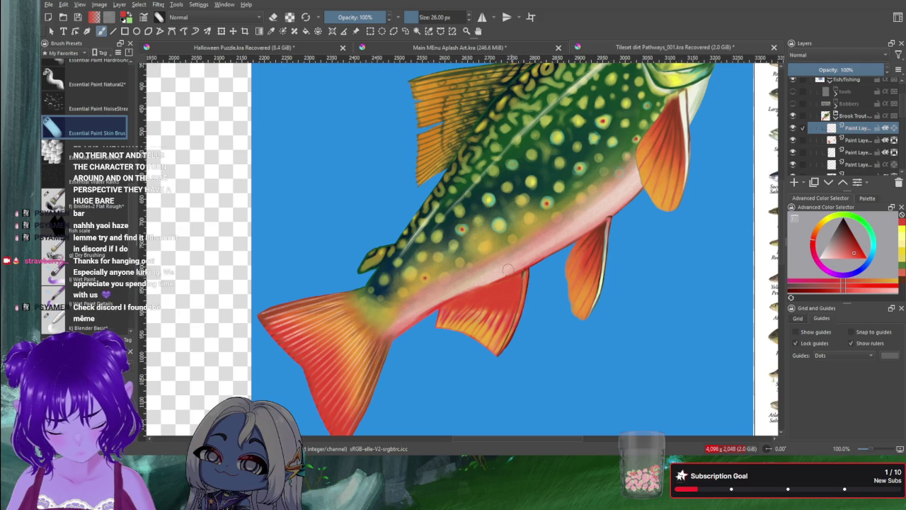
key("e")
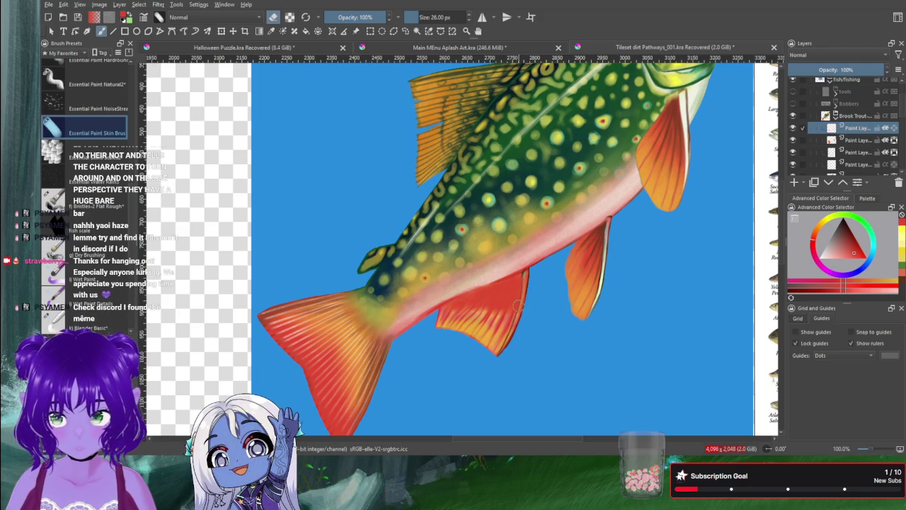
left_click_drag(519, 305, 504, 357)
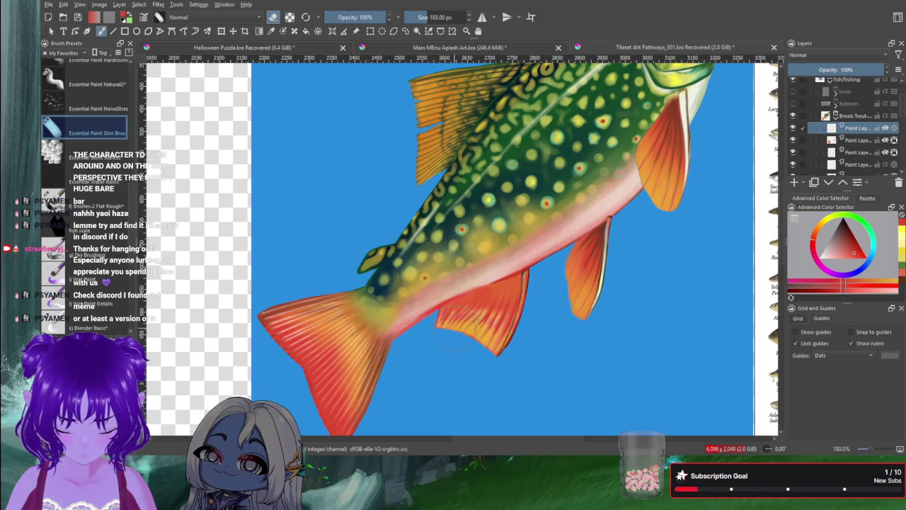
left_click_drag(496, 260, 433, 339)
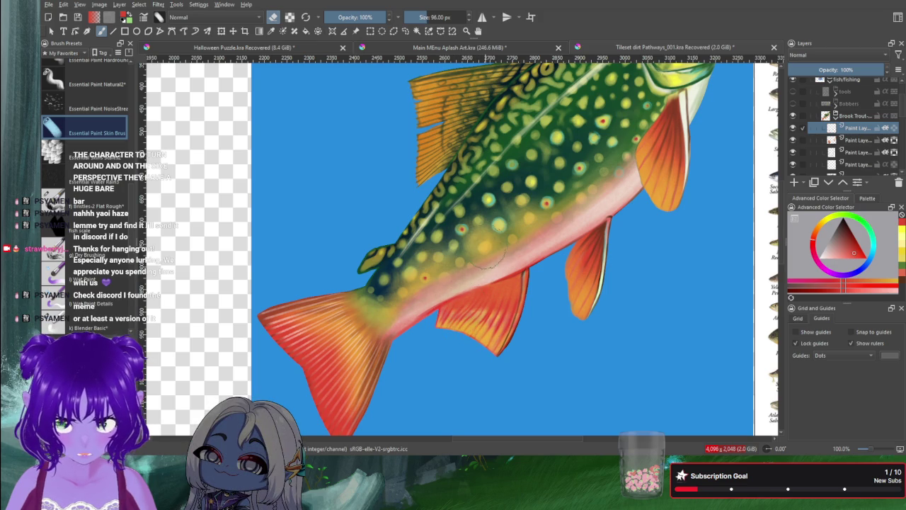
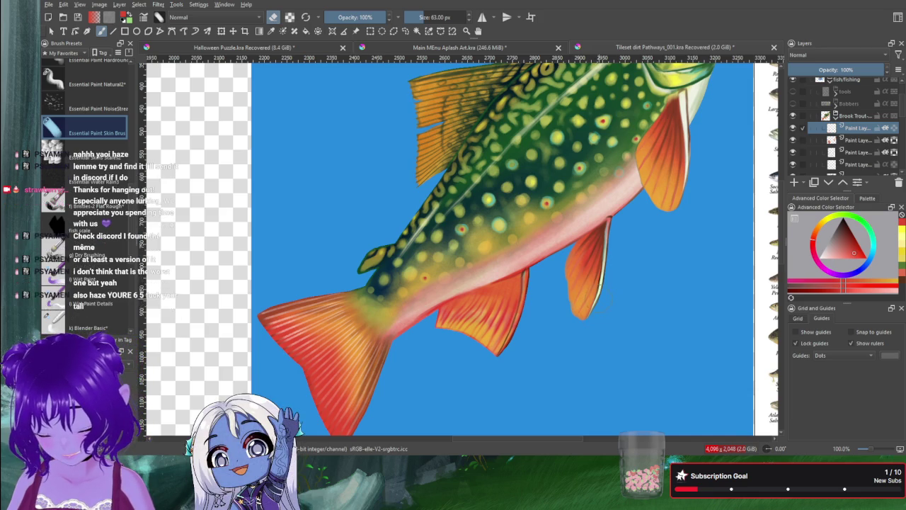
Step: Hide Paint Layer 32's blue background and the fish reference poster, leaving the brook trout on transparency
scroll(599, 291, "down", 1)
left_click_drag(602, 274, 605, 292)
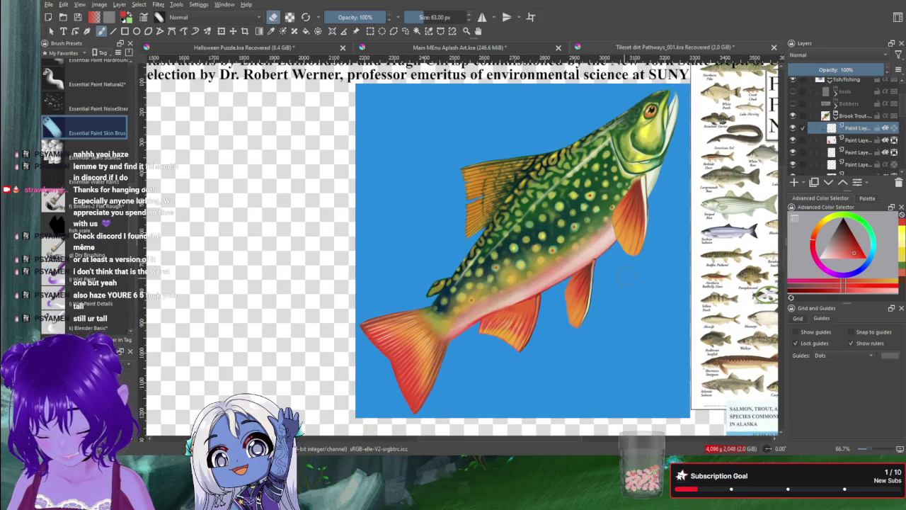
scroll(820, 145, "down", 2)
scroll(820, 145, "down", 2)
scroll(819, 152, "down", 1)
scroll(815, 153, "down", 1)
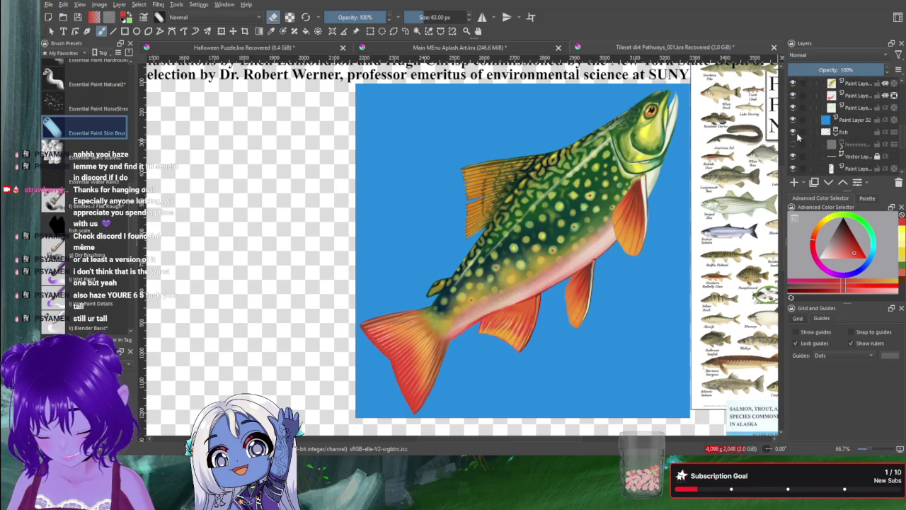
left_click(792, 121)
left_click(793, 132)
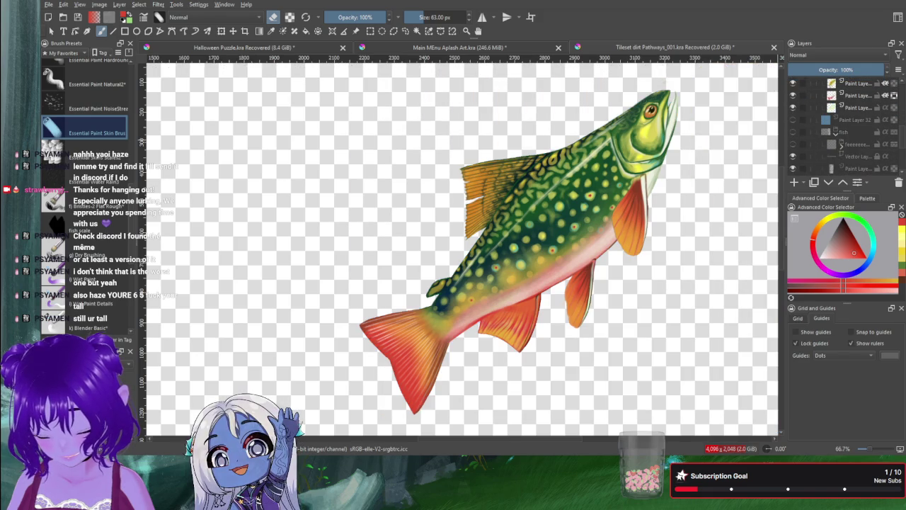
scroll(699, 224, "down", 4)
scroll(699, 224, "up", 2)
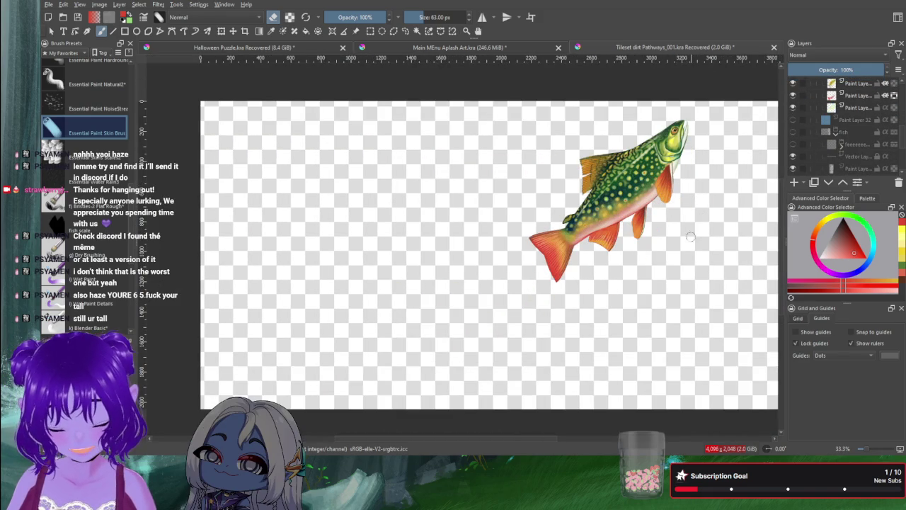
Step: Export the brook trout painting alone on its transparent canvas
key("alt")
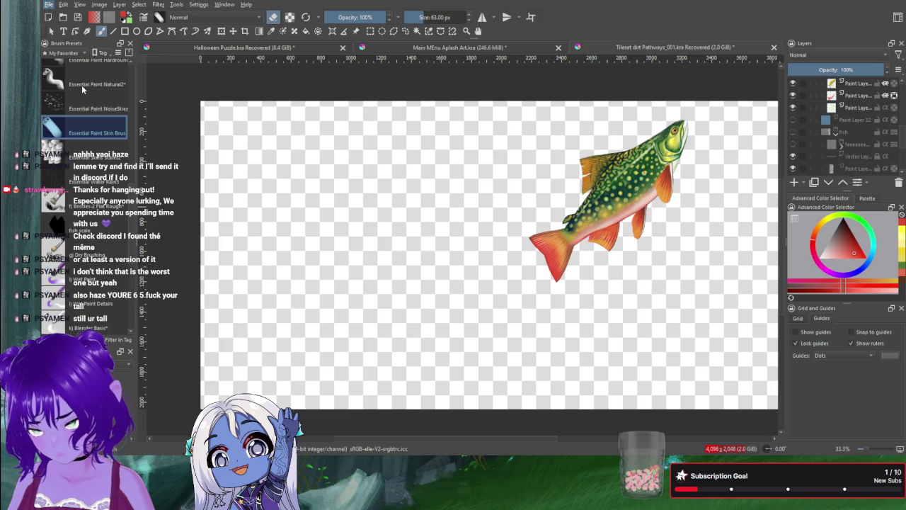
key("alt")
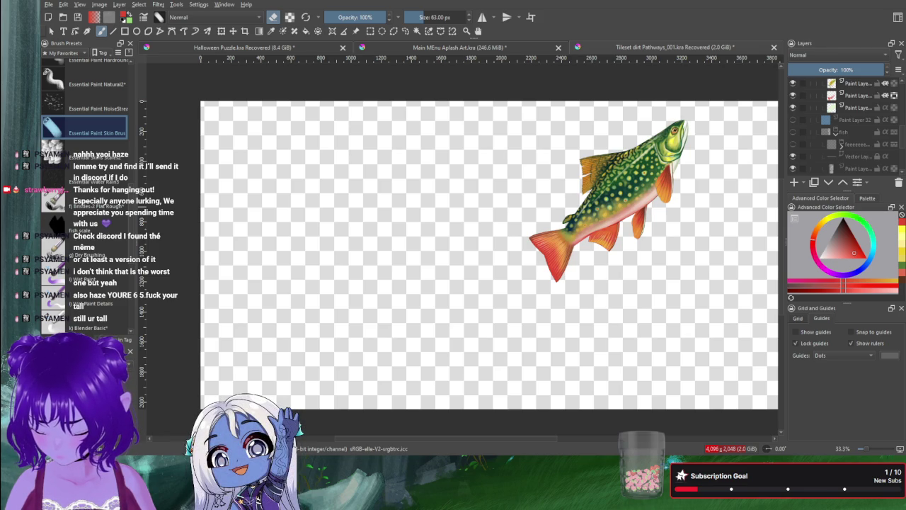
key("ctrl+s")
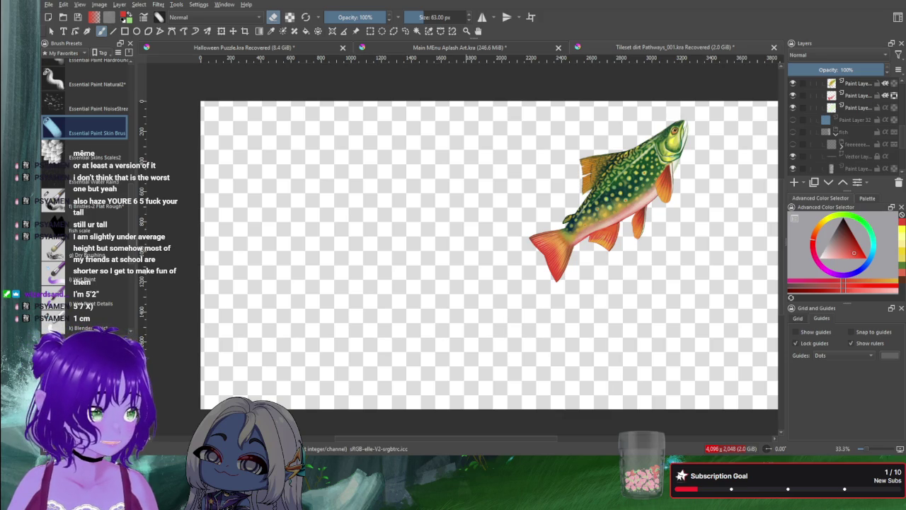
scroll(688, 188, "up", 2)
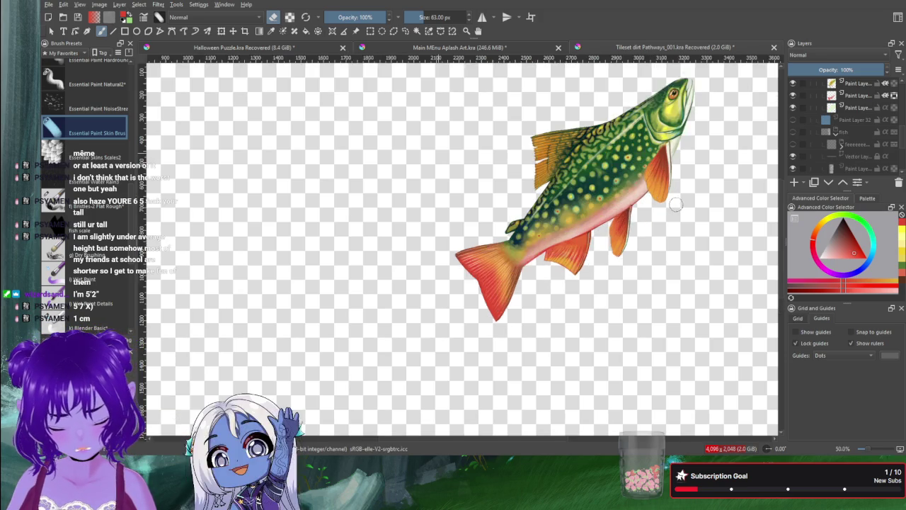
Step: Make the blue background and the fish reference poster visible again
left_click_drag(688, 188, 660, 233)
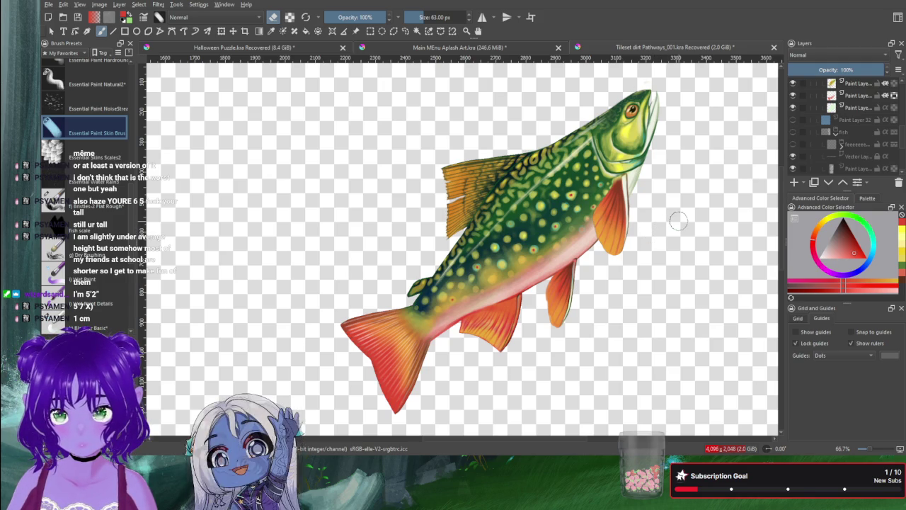
scroll(829, 153, "up", 3)
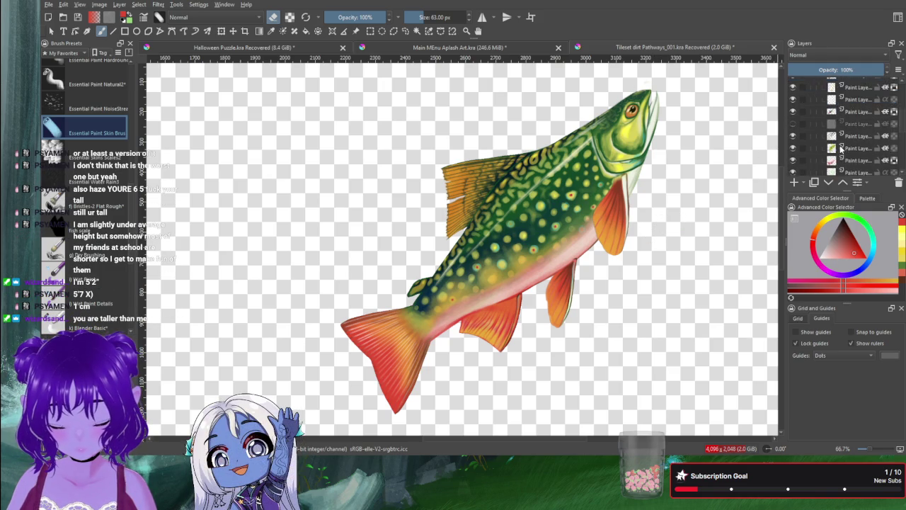
left_click(793, 152)
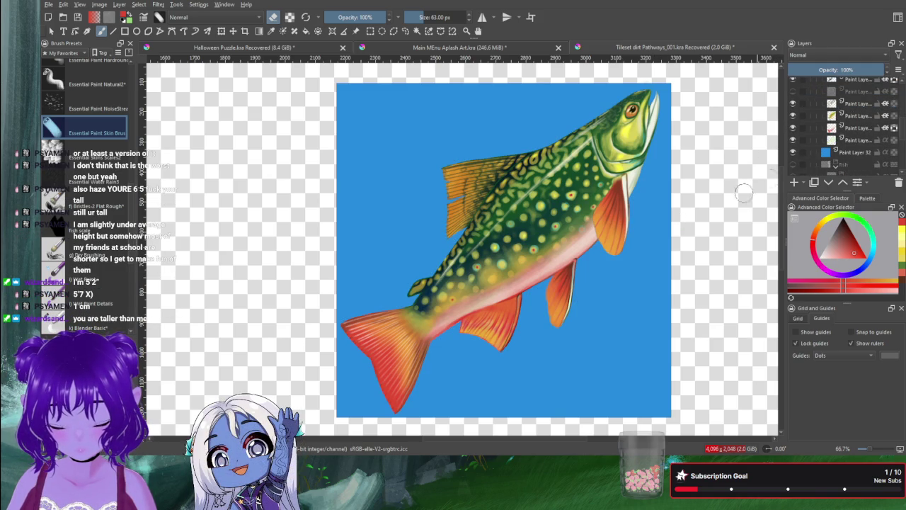
left_click(793, 164)
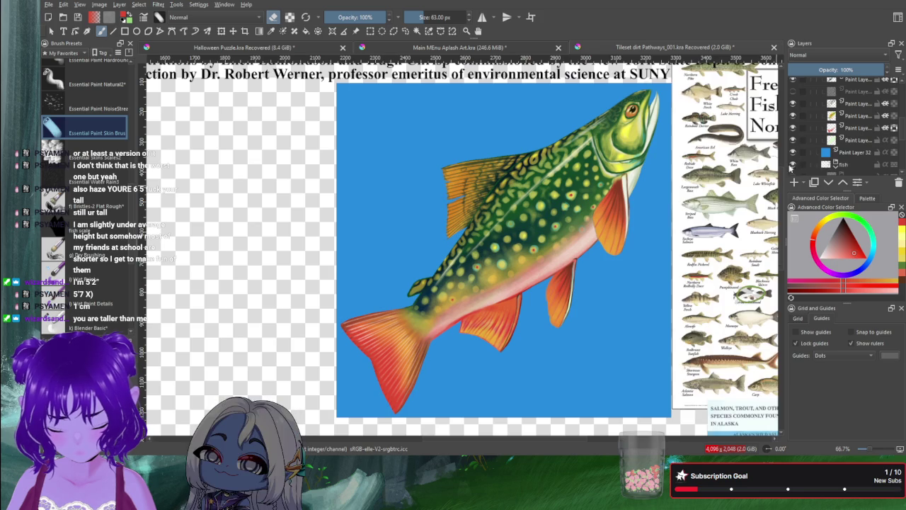
Step: Collapse and hide the Brook Trout group, then select the blue background layer
scroll(835, 163, "down", 1)
scroll(835, 142, "down", 1)
scroll(836, 127, "down", 1)
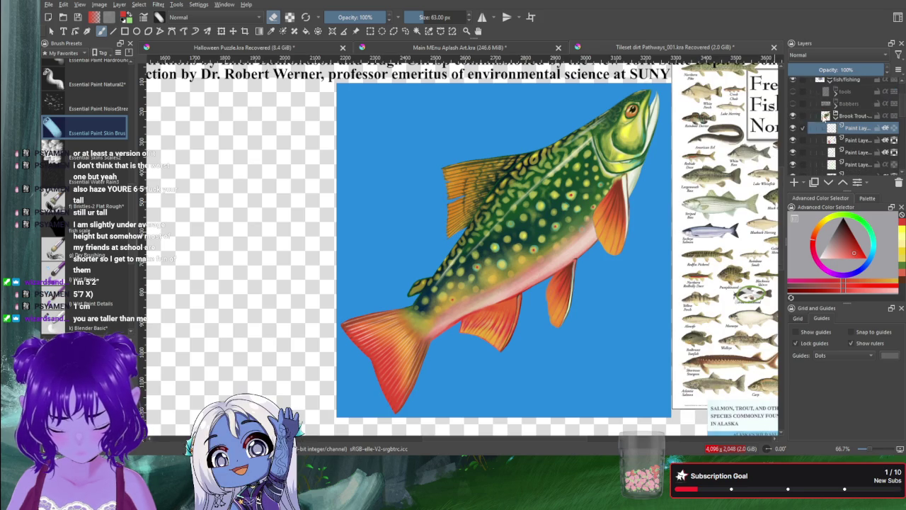
left_click(835, 116)
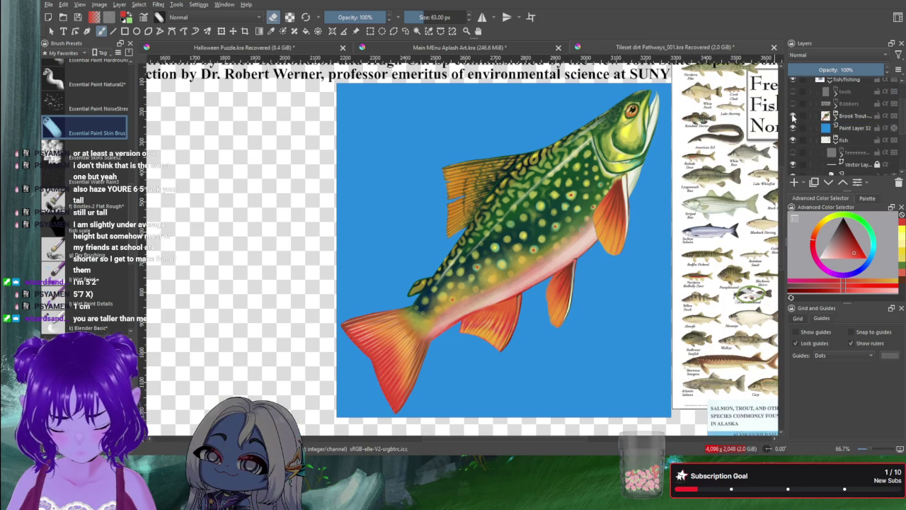
left_click(793, 116)
scroll(672, 201, "right", 2)
left_click(840, 130)
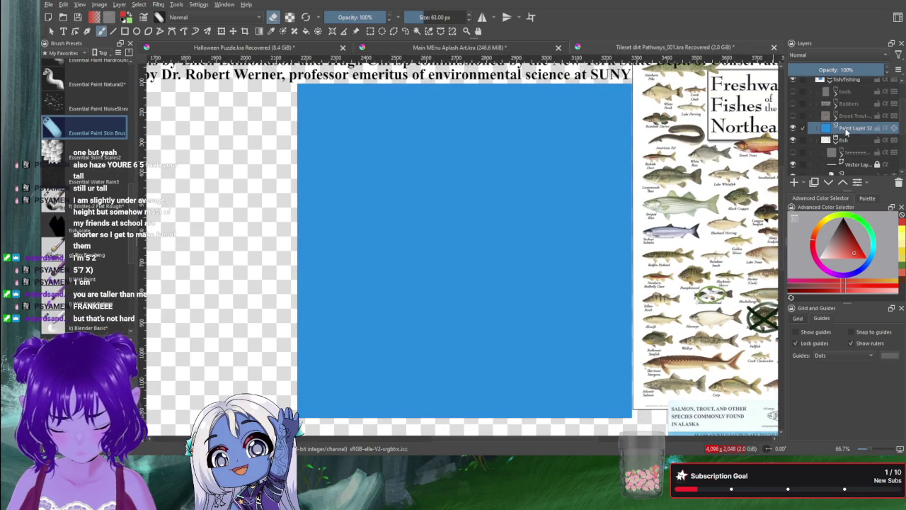
Step: Add a new paint layer in its own group above the background and select the lower layer
left_click(793, 182)
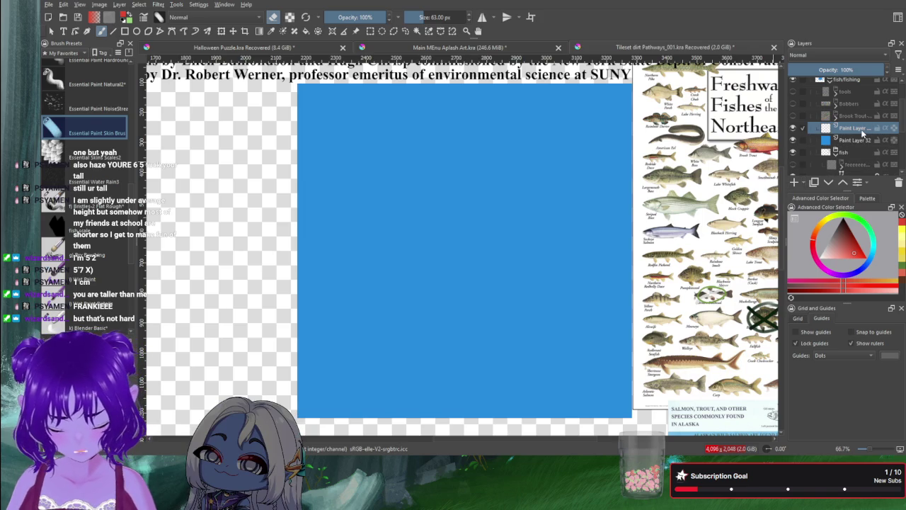
key("ctrl+g")
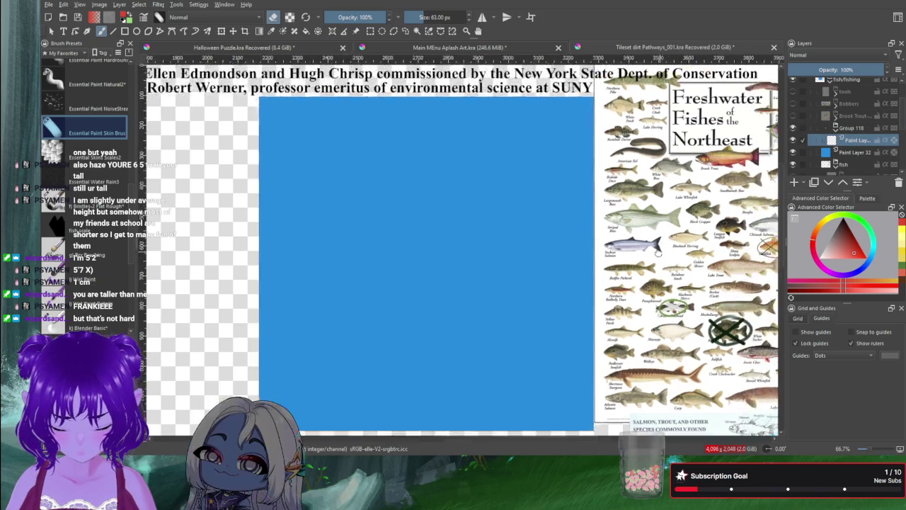
left_click_drag(697, 238, 586, 270)
scroll(851, 159, "down", 1)
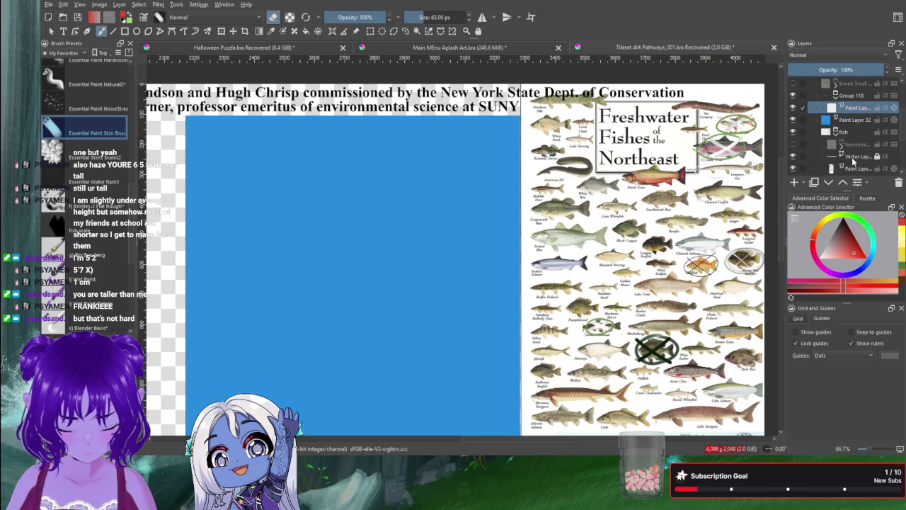
left_click(853, 168)
scroll(849, 156, "down", 1)
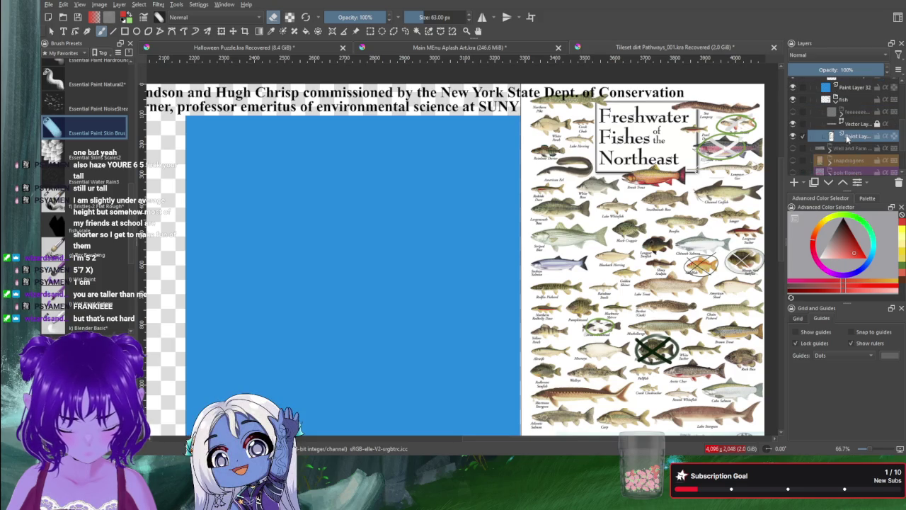
left_click(793, 136)
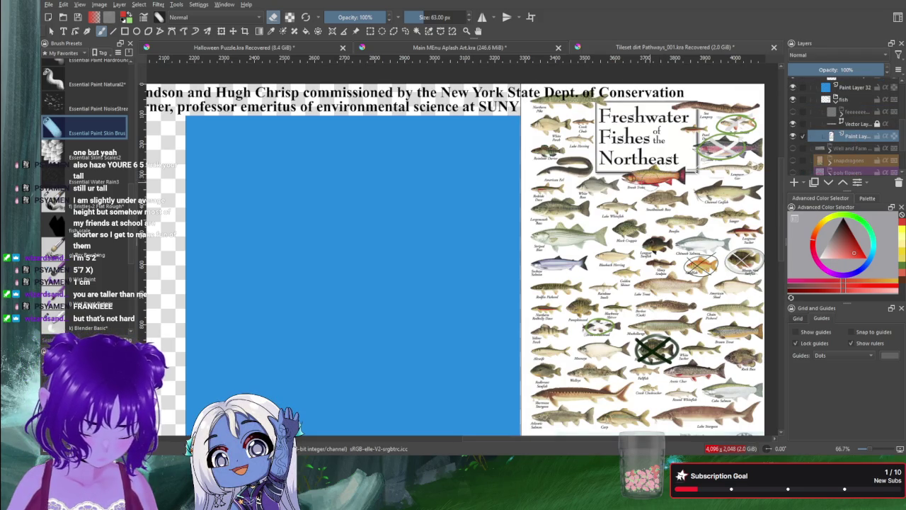
Step: Shrink the brush from 63 px down to 14 px
key("bracketleft")
key("bracketleft")
key("bracketleft")
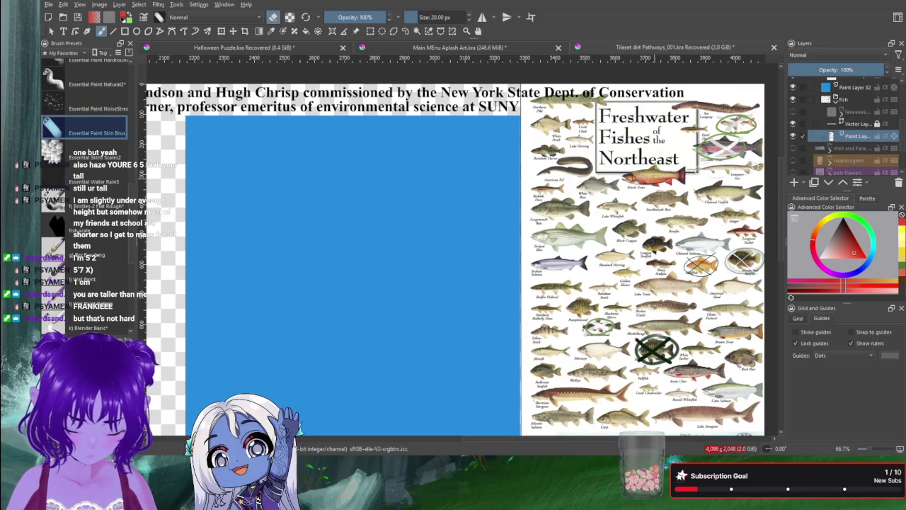
key("bracketleft")
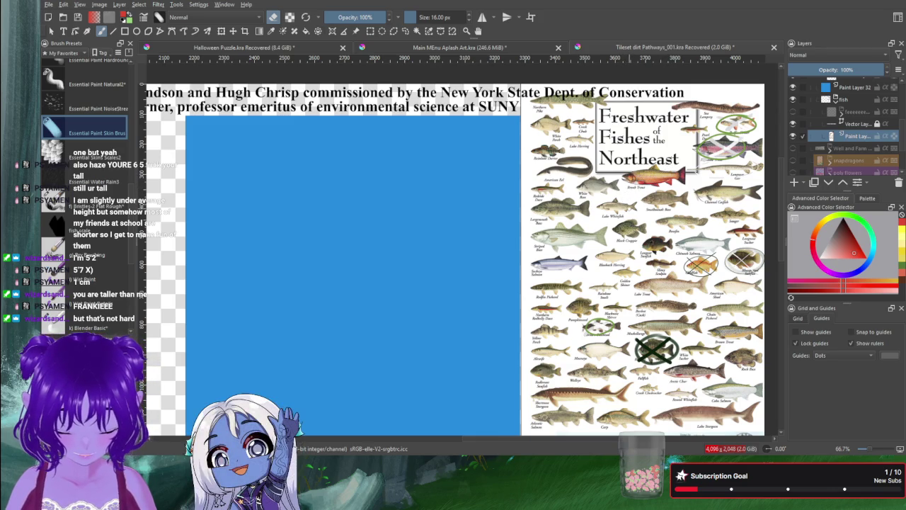
key("bracketleft")
Step: Draw a red X over the red fish under the title and circle it in red
mouse_move(674, 163)
left_mouse_down()
mouse_move(636, 190)
mouse_move(651, 179)
mouse_move(676, 188)
left_mouse_up()
mouse_move(660, 159)
left_mouse_down()
mouse_move(620, 174)
mouse_move(685, 171)
mouse_move(668, 162)
left_mouse_up()
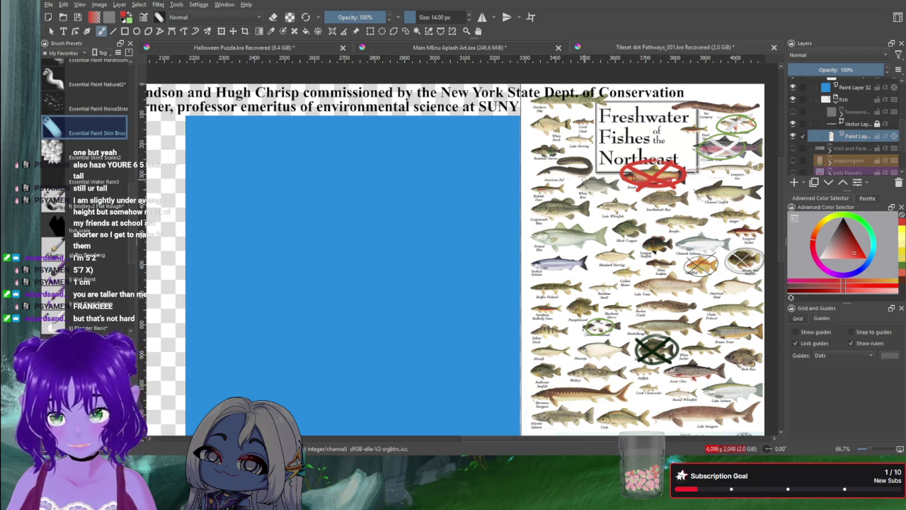
scroll(549, 180, "up", 1)
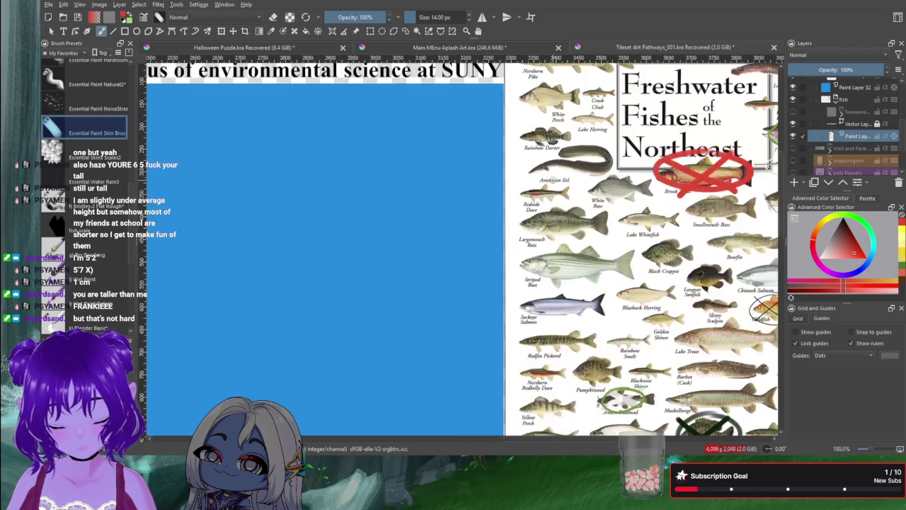
scroll(549, 179, "up", 1)
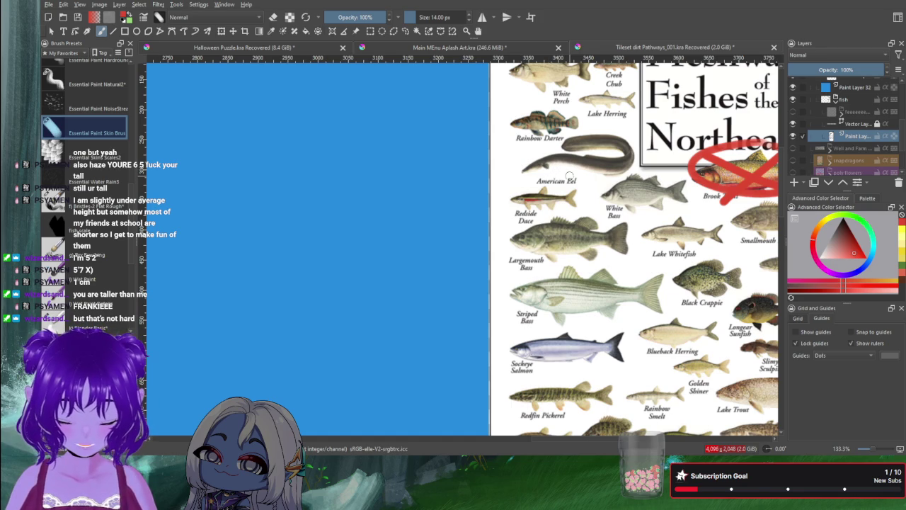
Step: Pan from the poster title down through the fish rows to the Sockeye Salmon row
left_click_drag(593, 187, 508, 258)
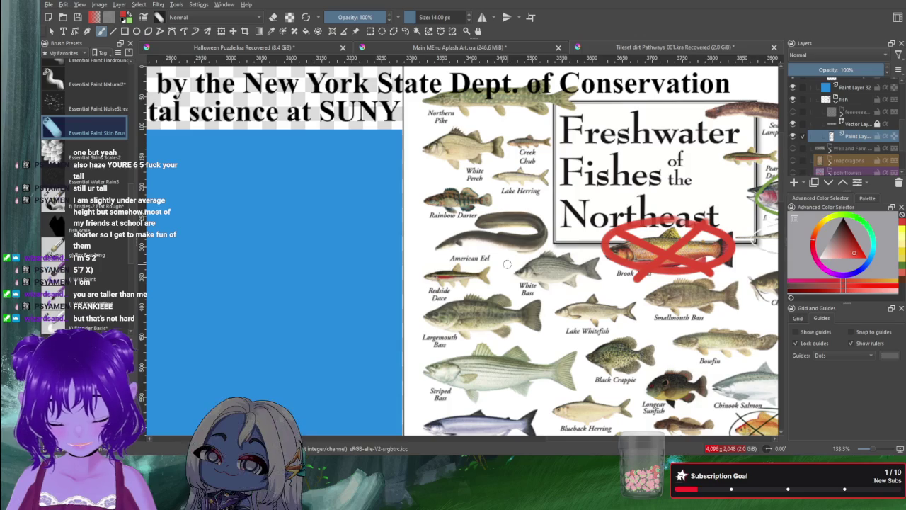
scroll(544, 219, "up", 2)
scroll(544, 219, "down", 2)
mouse_move(574, 276)
left_mouse_down()
mouse_move(404, 268)
mouse_move(432, 246)
left_mouse_up()
left_click_drag(474, 272, 487, 239)
scroll(488, 239, "up", 2)
scroll(450, 248, "up", 1)
scroll(451, 248, "down", 1)
scroll(434, 244, "down", 1)
left_click_drag(434, 244, 442, 199)
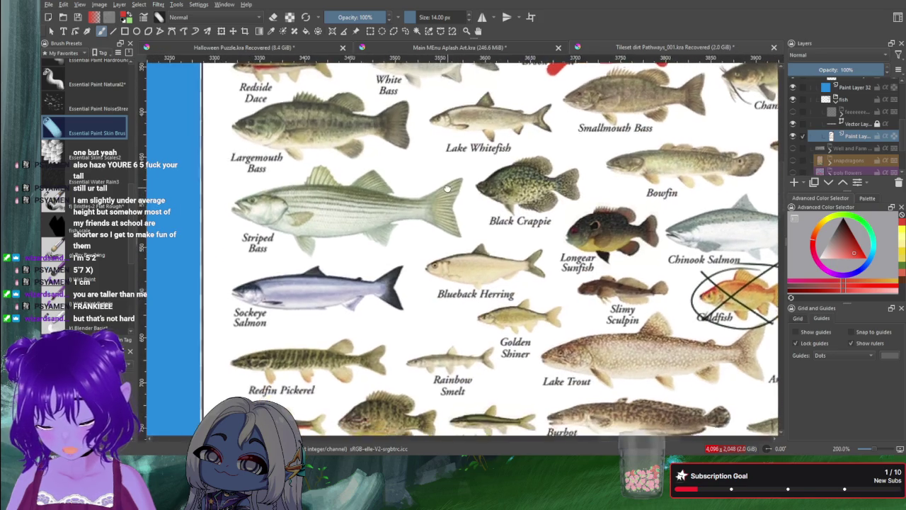
scroll(400, 294, "up", 1)
Step: Pan past the Pumpkinseed and Bullhead rows to Carp, Atlantic Salmon and the salmon header
left_click_drag(400, 294, 414, 181)
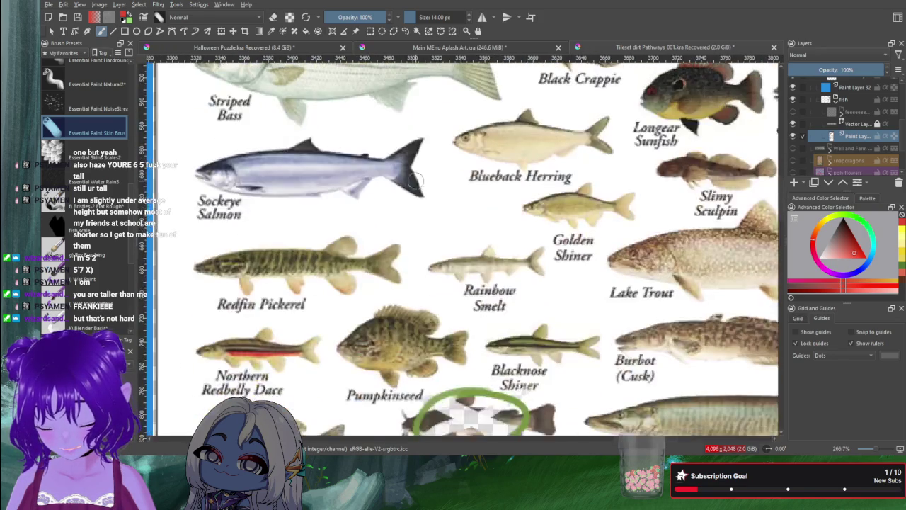
left_click_drag(413, 283, 453, 198)
mouse_move(433, 258)
left_mouse_down()
mouse_move(447, 201)
mouse_move(424, 225)
mouse_move(417, 154)
mouse_move(400, 236)
mouse_move(381, 220)
left_mouse_up()
scroll(380, 220, "down", 1)
left_click_drag(406, 269, 360, 175)
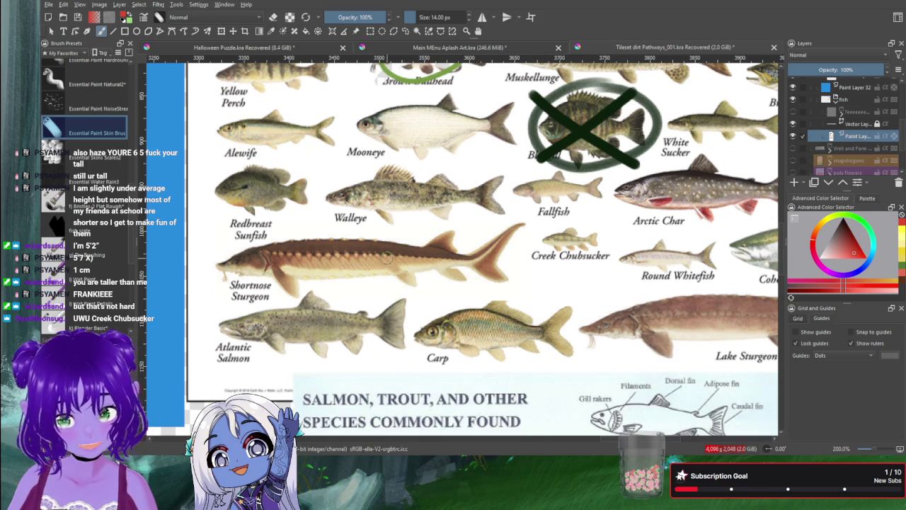
Step: Zoom and pan to show Brown Trout and Coho Salmon
scroll(563, 260, "up", 1)
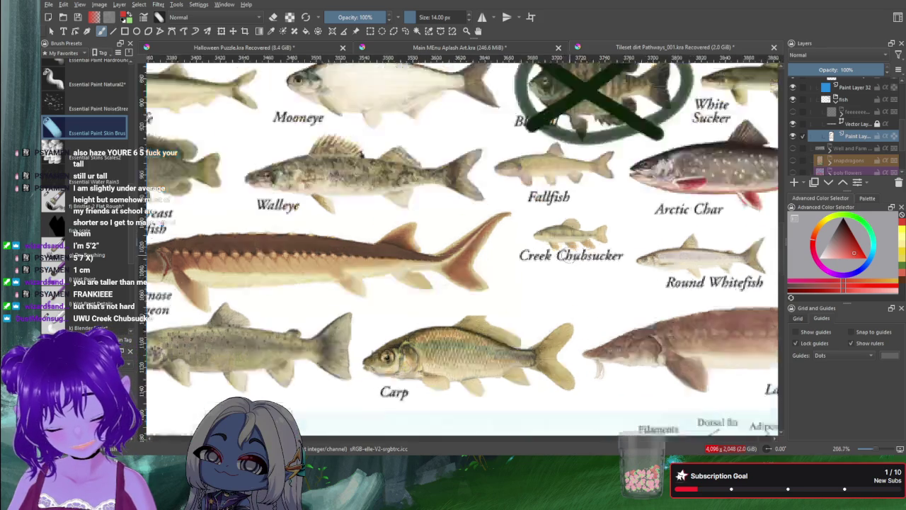
scroll(563, 261, "up", 1)
scroll(574, 294, "down", 1)
scroll(576, 291, "down", 1)
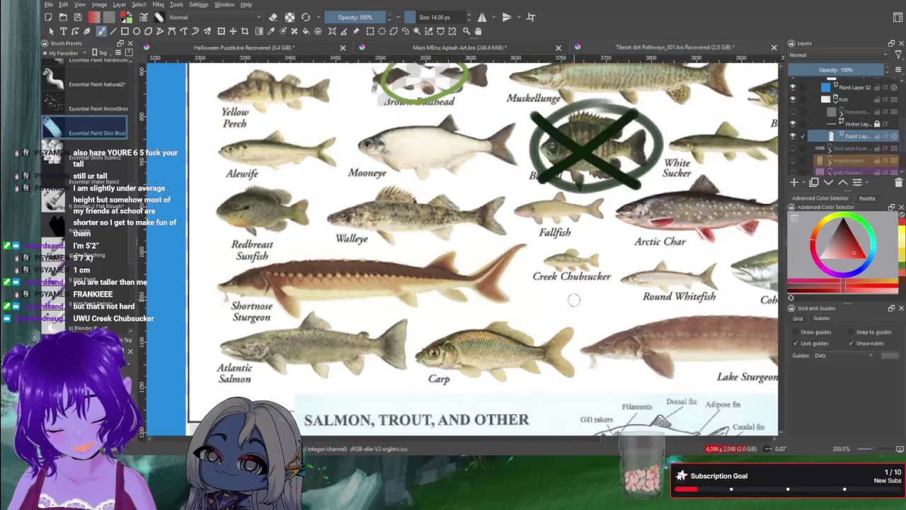
left_click_drag(572, 302, 531, 307)
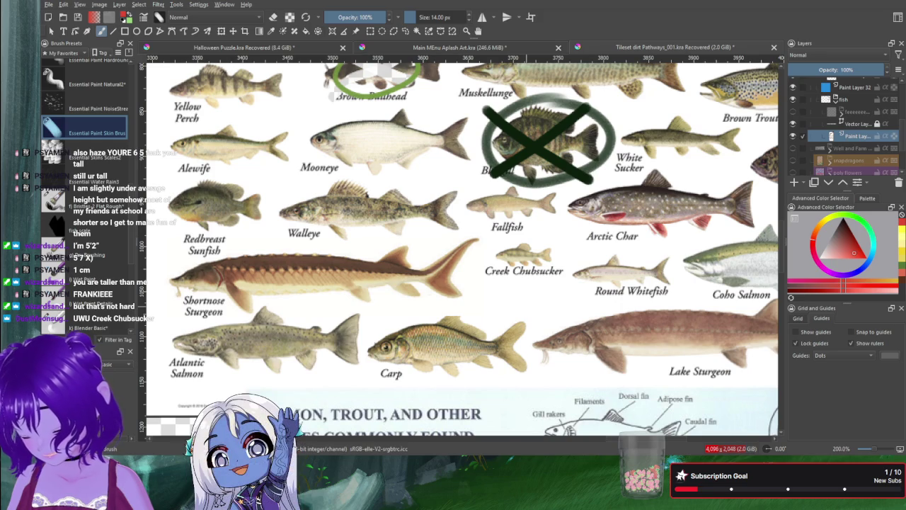
Step: Bring up the quick brush and colour palette, then dismiss it
right_click(526, 305)
left_click(655, 236)
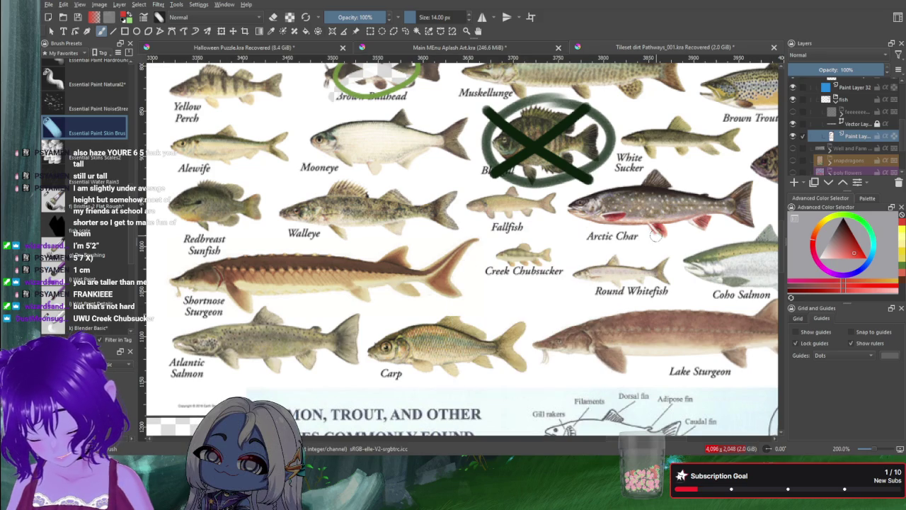
scroll(620, 244, "right", 5)
scroll(466, 241, "up", 2)
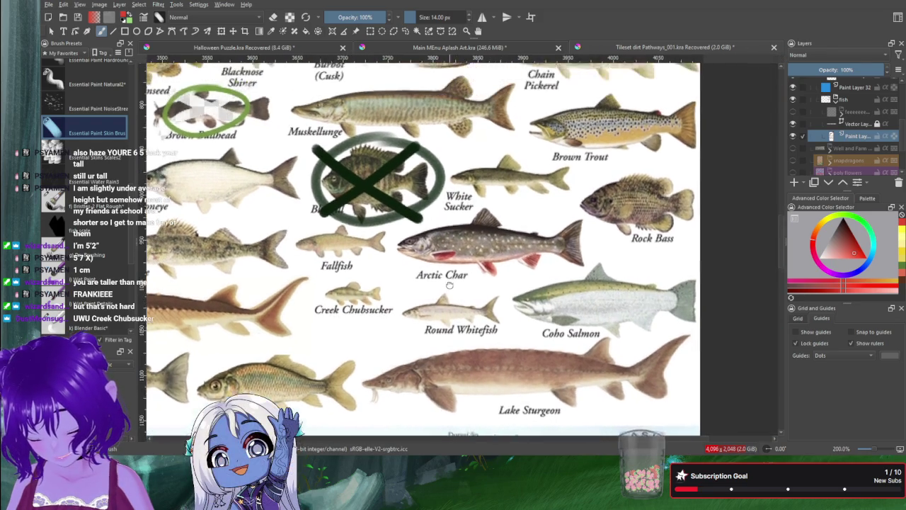
scroll(466, 242, "down", 2)
scroll(495, 269, "down", 1)
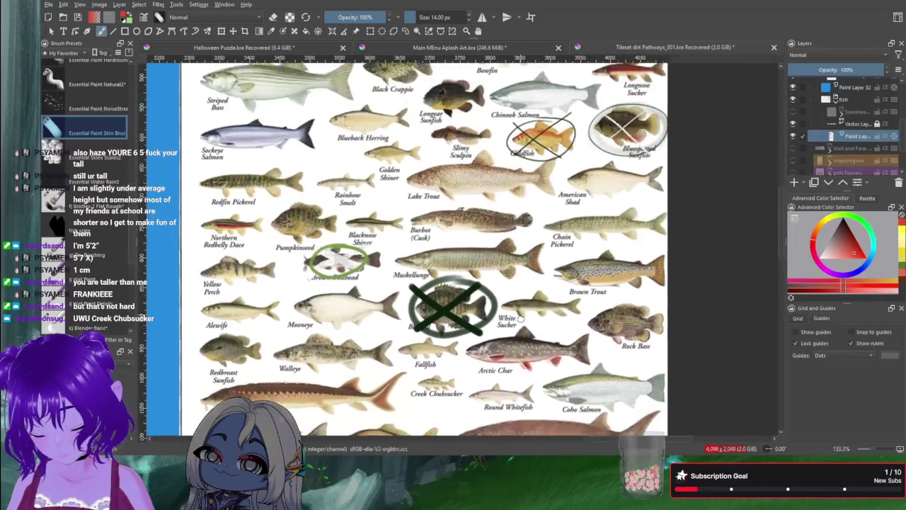
scroll(531, 268, "up", 2)
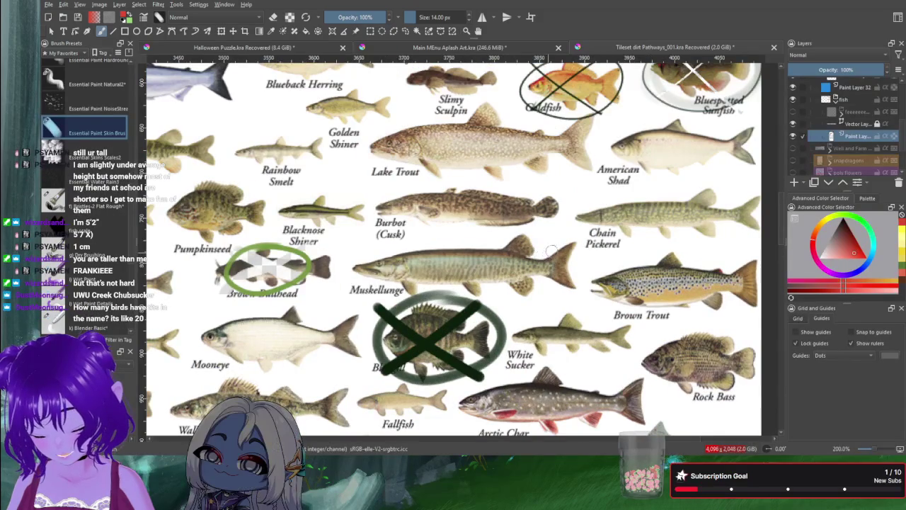
Step: Pan to the crossed-out Goldfish and Sunfish, Bowfin, Chinook Salmon and Black Crappie rows
left_click_drag(556, 251, 572, 276)
left_click_drag(469, 268, 445, 352)
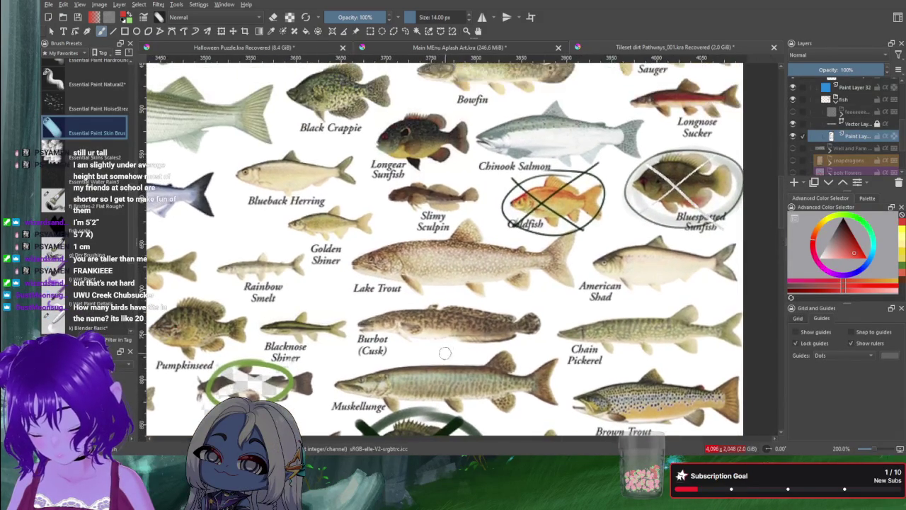
mouse_move(503, 269)
left_mouse_down()
mouse_move(435, 281)
mouse_move(440, 348)
left_mouse_up()
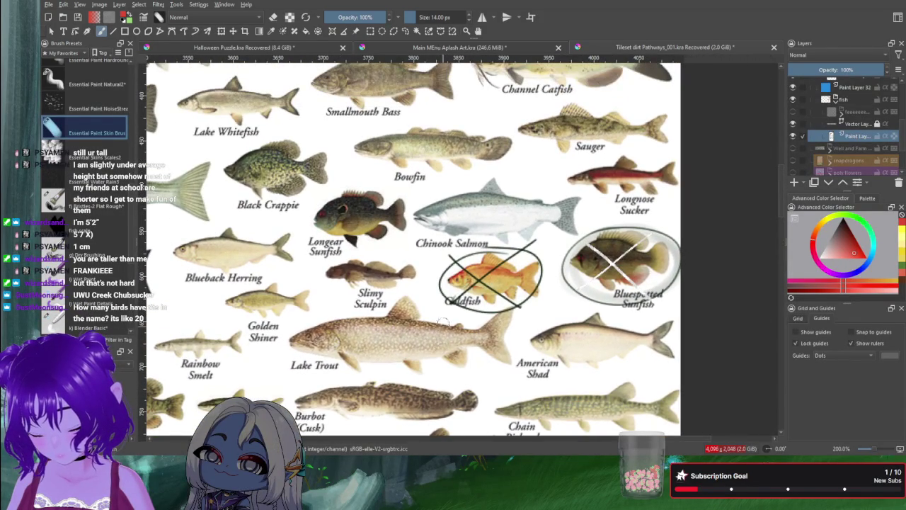
scroll(641, 223, "up", 1)
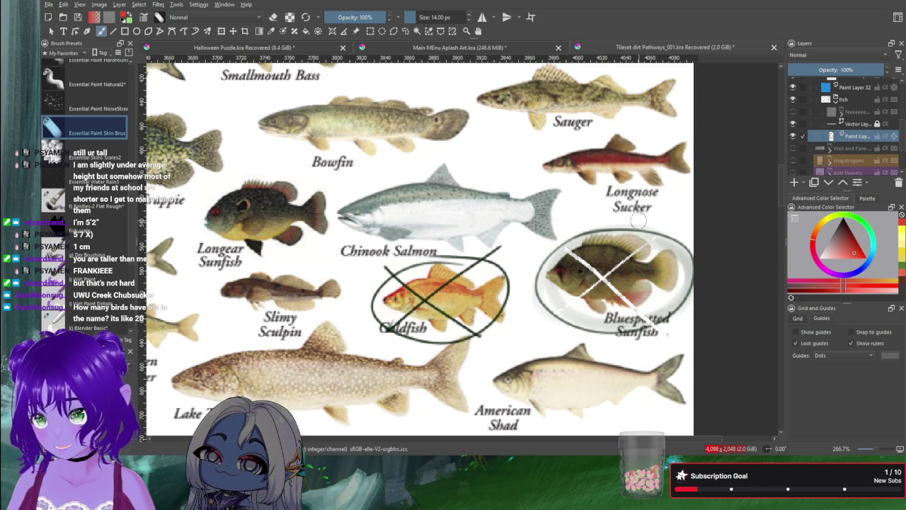
left_click_drag(563, 220, 616, 207)
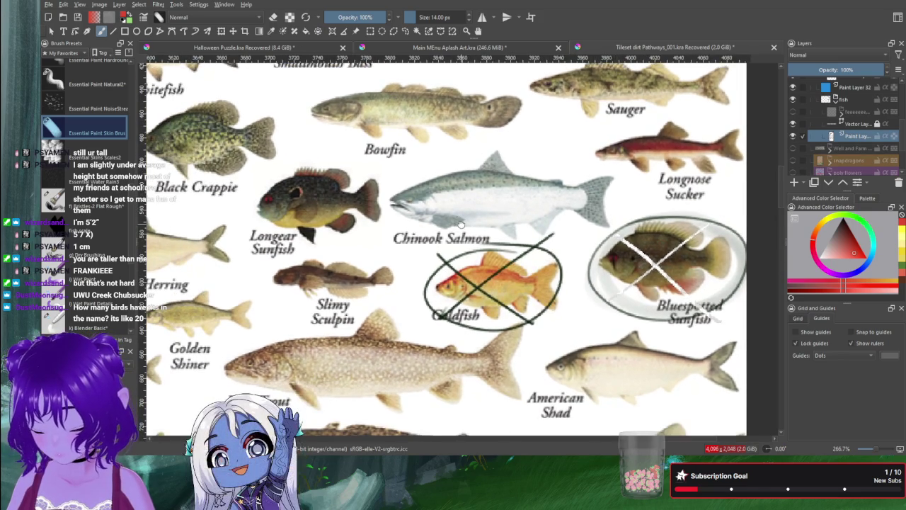
left_click_drag(462, 224, 539, 196)
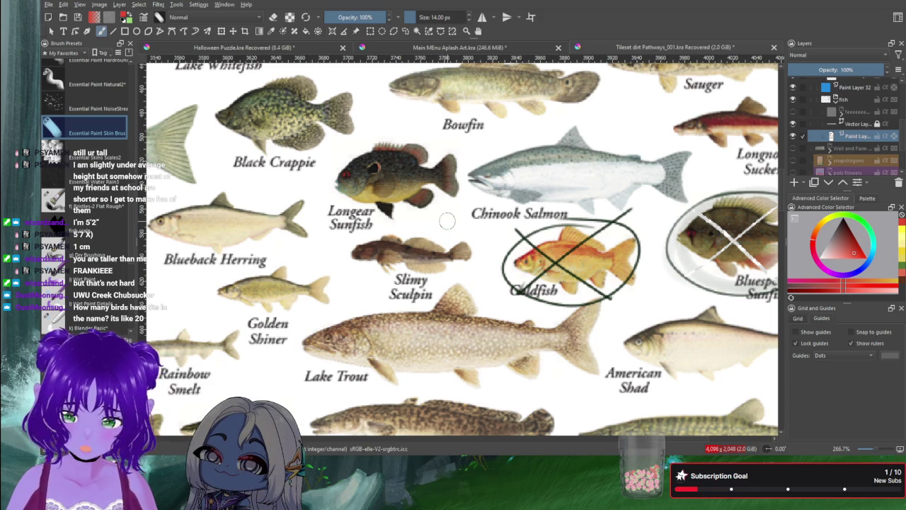
Step: Pan left past Striped Bass to American Eel and the crossed-out Brook Trout
left_click_drag(487, 192, 620, 207)
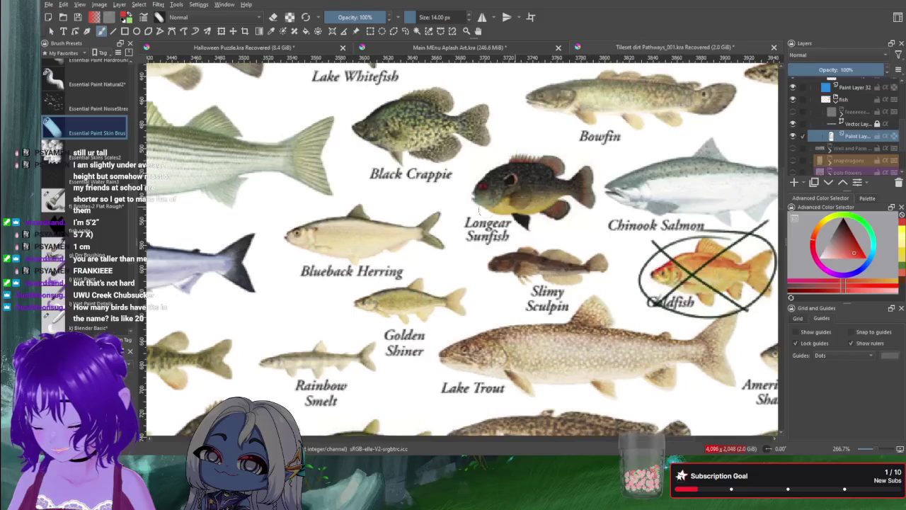
left_click_drag(443, 217, 592, 189)
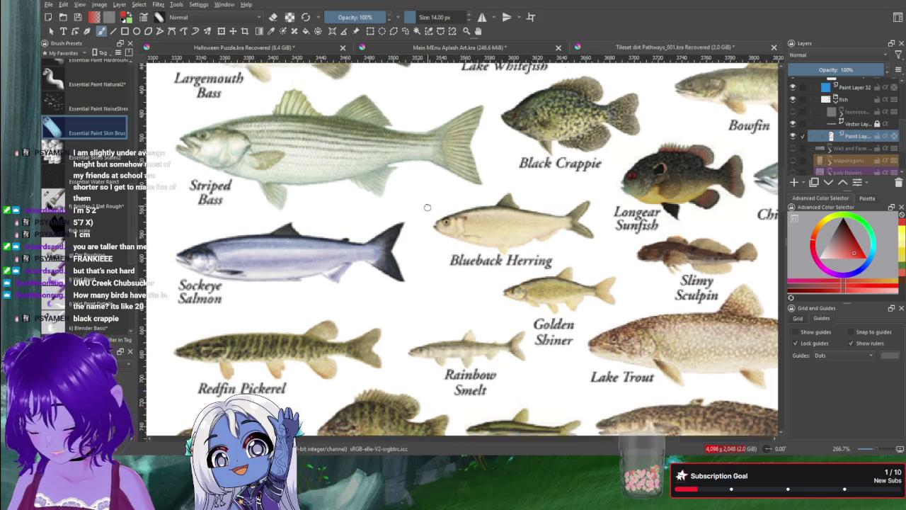
left_click_drag(427, 189, 446, 276)
left_click_drag(511, 259, 477, 269)
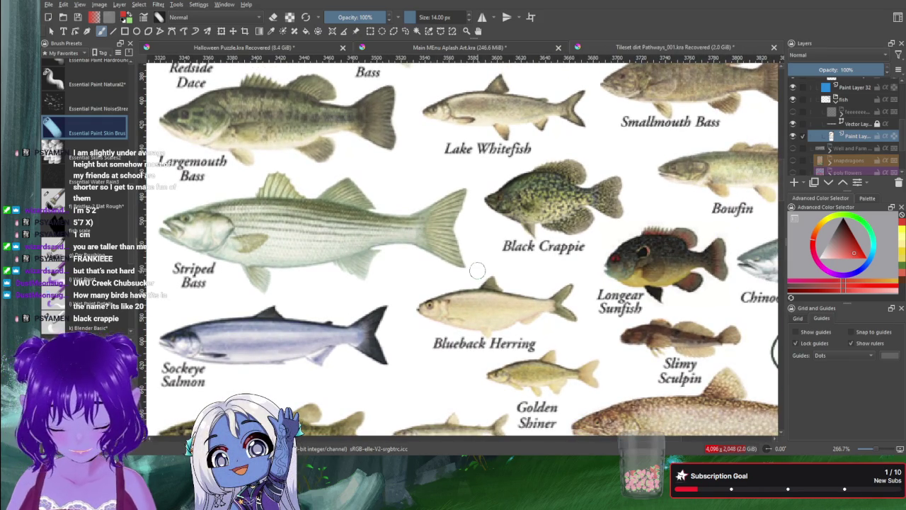
left_click_drag(465, 208, 445, 284)
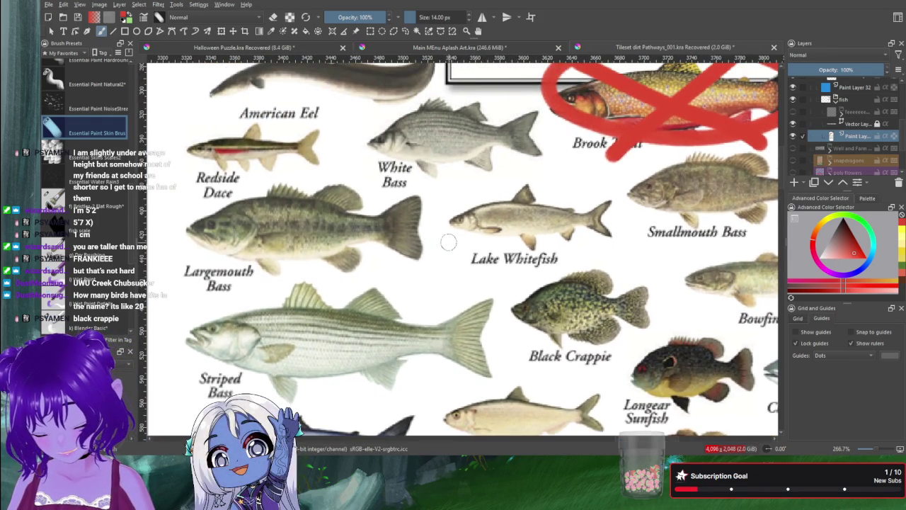
left_click_drag(448, 243, 451, 246)
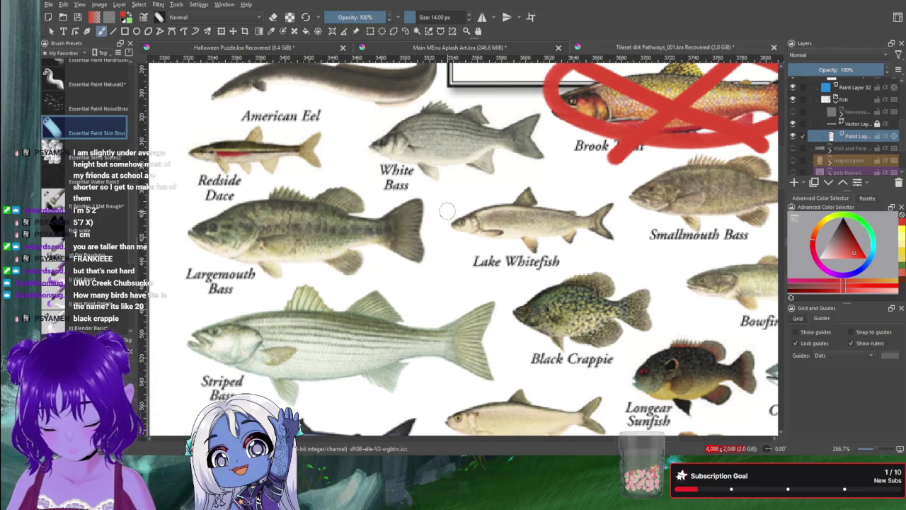
Step: Pan up to the poster title, then down to Channel Catfish and Sauger
left_click_drag(450, 209, 498, 318)
left_click_drag(457, 222, 468, 342)
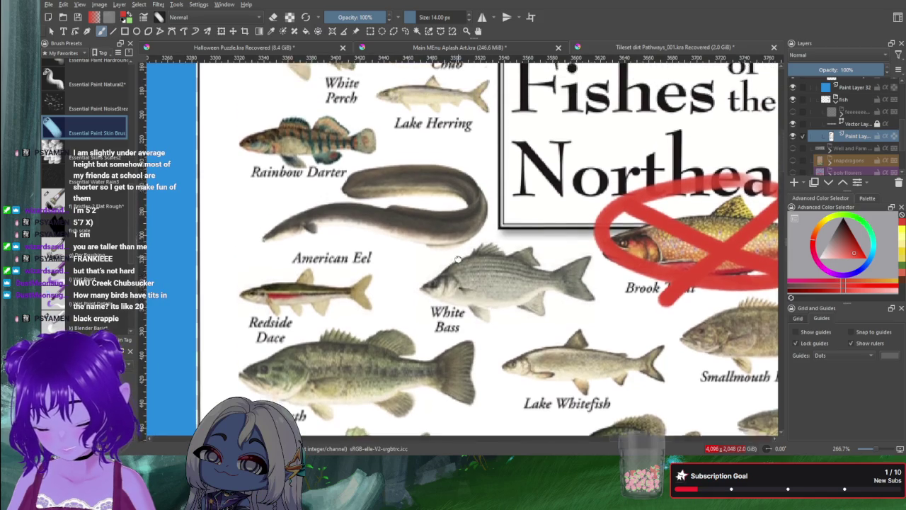
left_click_drag(475, 241, 498, 306)
mouse_move(453, 320)
left_mouse_down()
mouse_move(369, 248)
mouse_move(343, 240)
left_mouse_up()
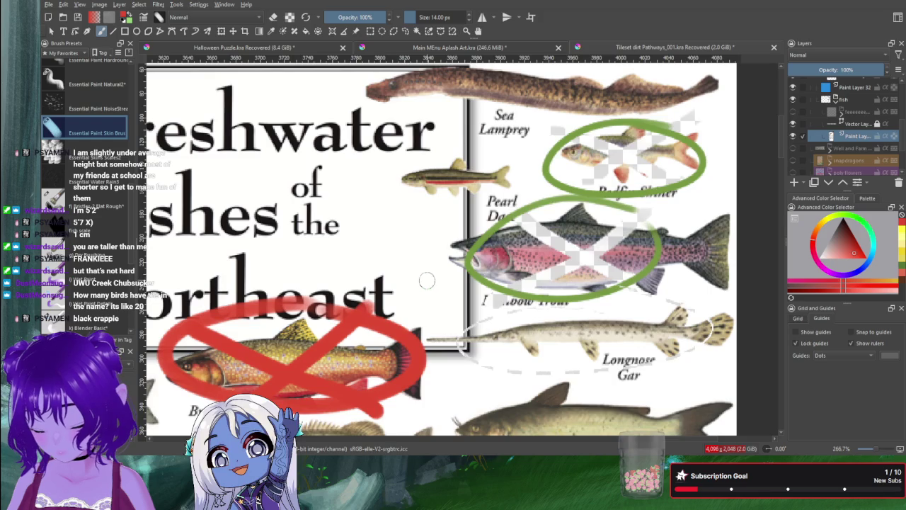
left_click_drag(427, 281, 411, 240)
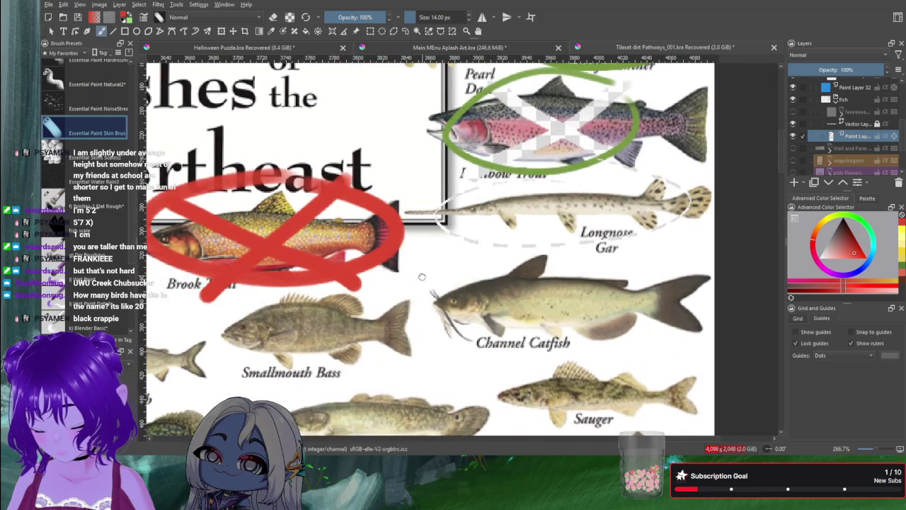
left_click_drag(422, 276, 420, 251)
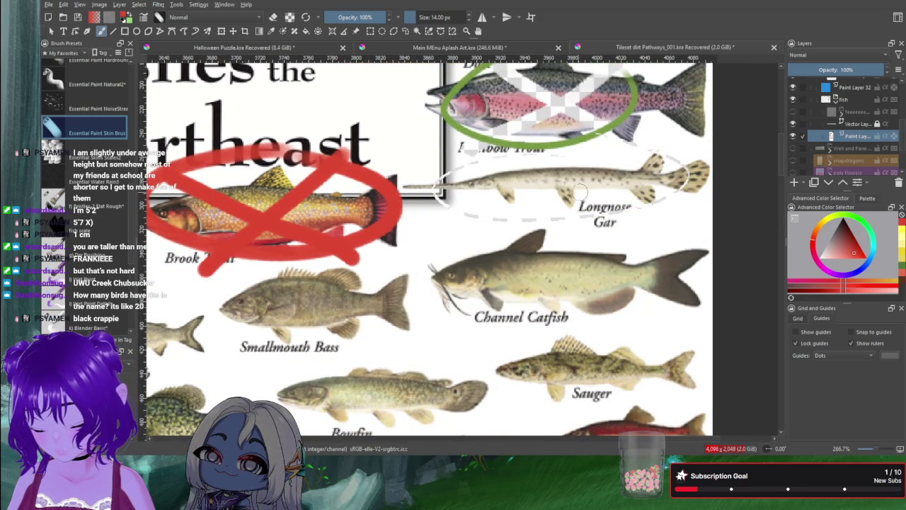
scroll(566, 196, "down", 5)
Step: Zoom out and pan down to the Alaska salmon species section
scroll(524, 199, "down", 1)
scroll(488, 202, "down", 2)
scroll(481, 202, "down", 3)
scroll(488, 234, "down", 1)
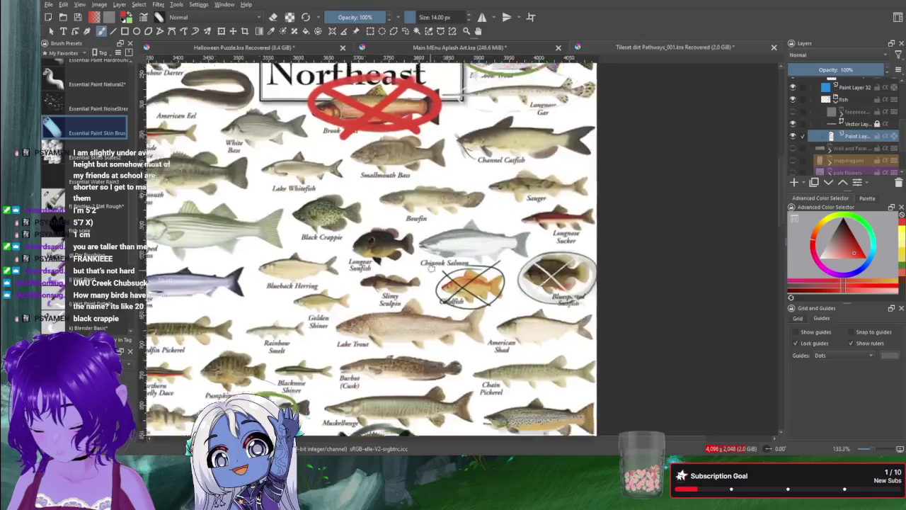
scroll(495, 276, "down", 2)
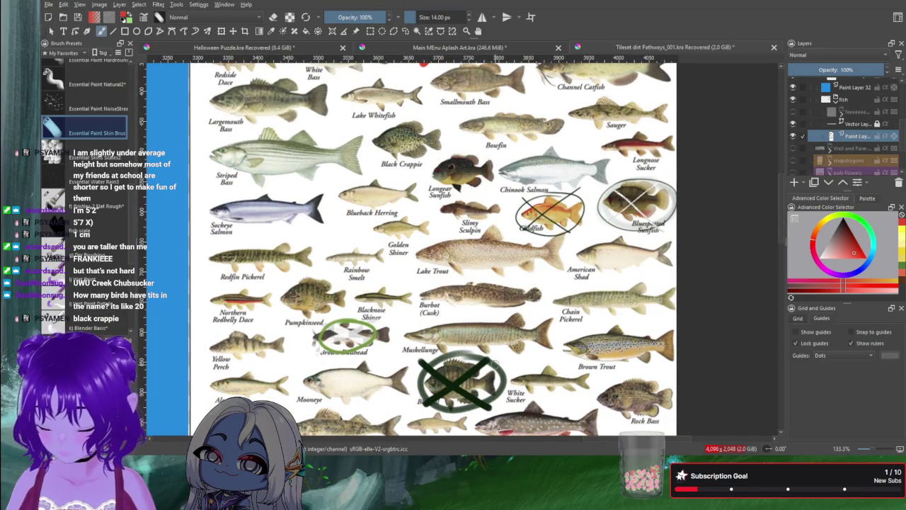
mouse_move(494, 363)
left_mouse_down()
mouse_move(523, 264)
mouse_move(516, 243)
left_mouse_up()
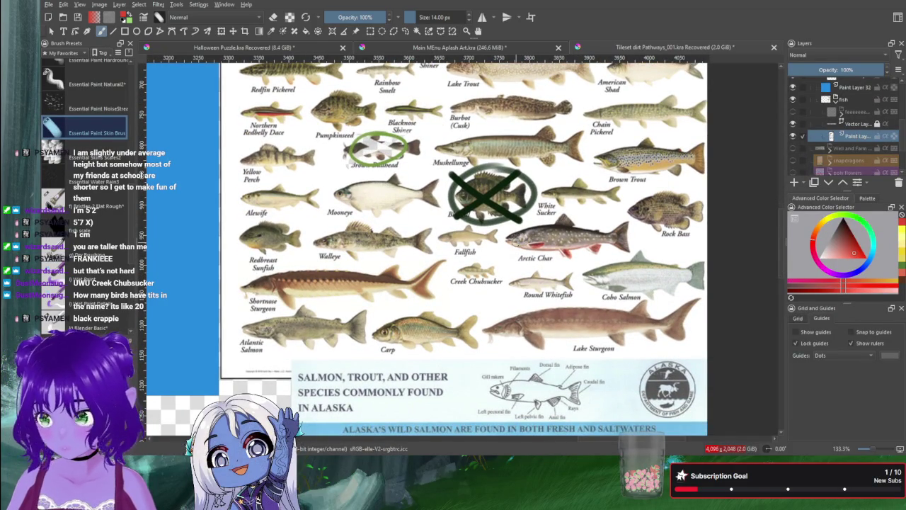
left_click_drag(496, 428, 487, 142)
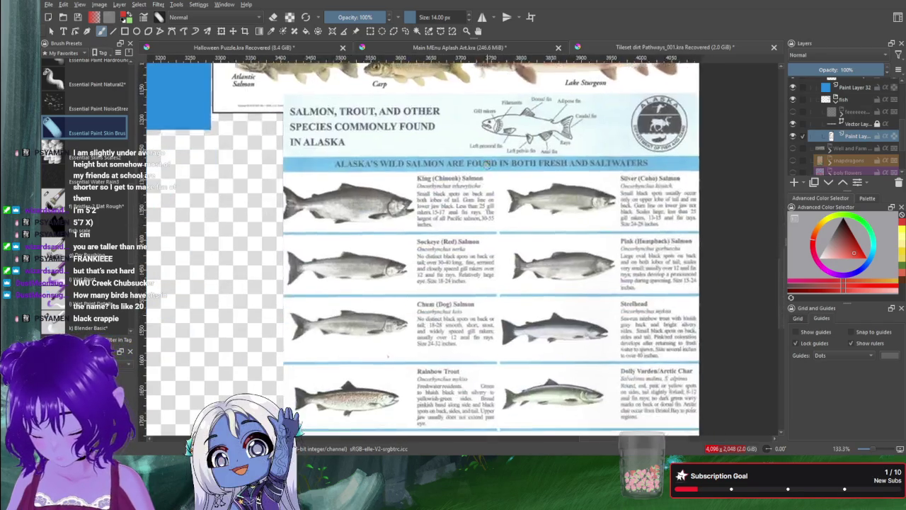
scroll(487, 142, "down", 1, "ctrl")
Step: Zoom to 200% on the Lake Trout, Arctic Grayling and Whitefish rows
left_click_drag(425, 191, 472, 201)
scroll(469, 269, "up", 1, "ctrl")
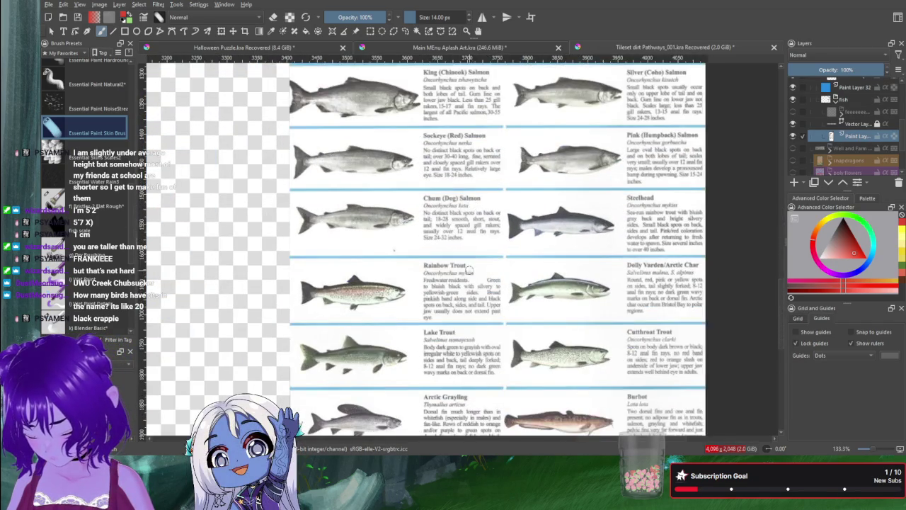
left_click_drag(470, 270, 470, 222)
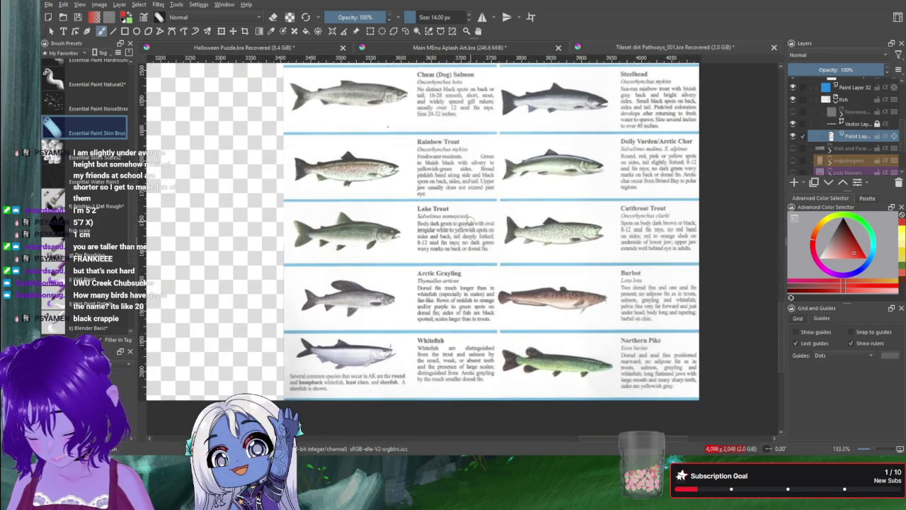
scroll(492, 336, "up", 1, "ctrl")
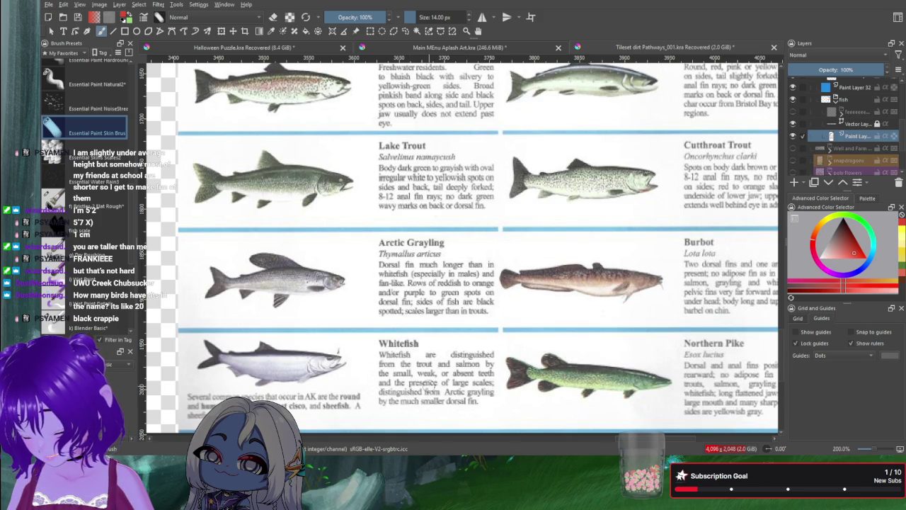
left_click_drag(430, 383, 510, 393)
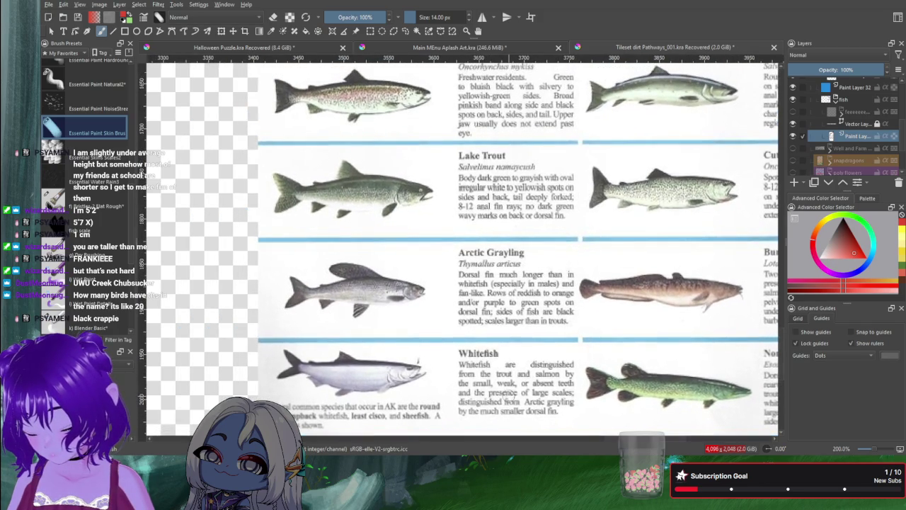
left_click_drag(465, 263, 464, 291)
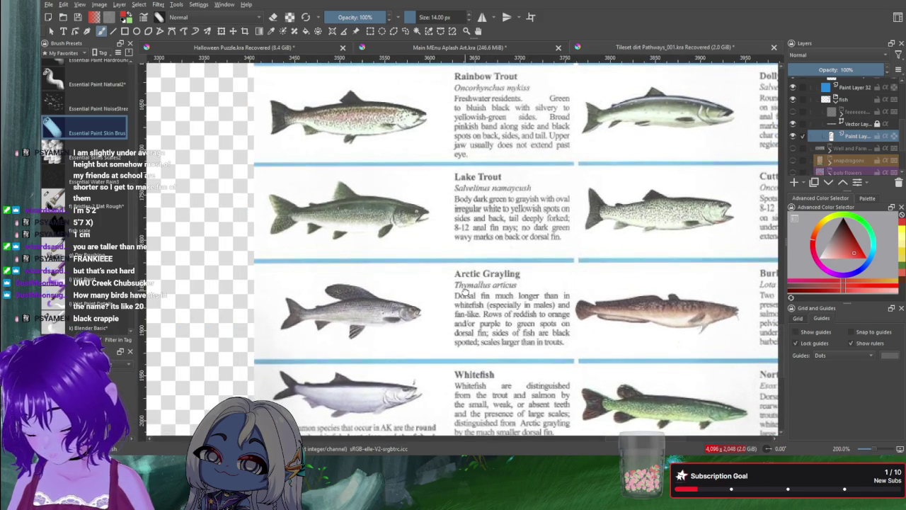
scroll(465, 291, "down", 2)
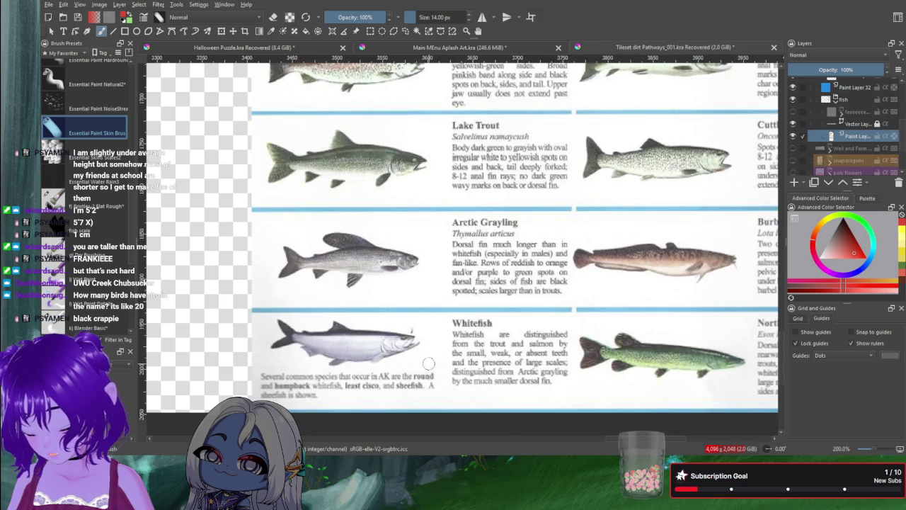
scroll(428, 363, "up", 1)
scroll(460, 353, "up", 2)
scroll(501, 346, "up", 1)
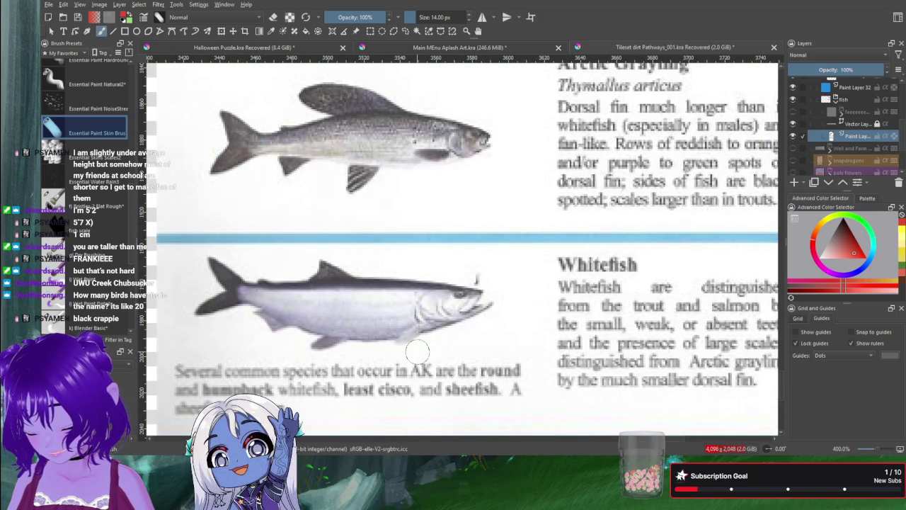
scroll(418, 352, "down", 2)
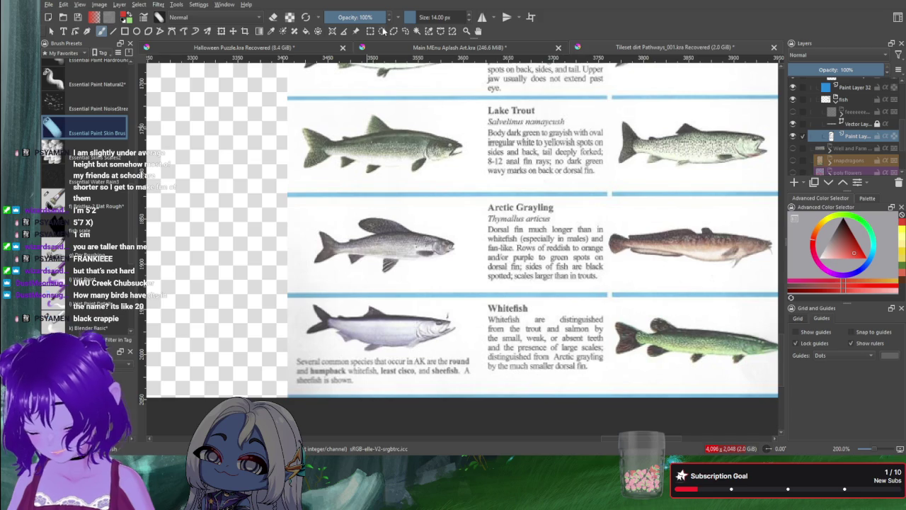